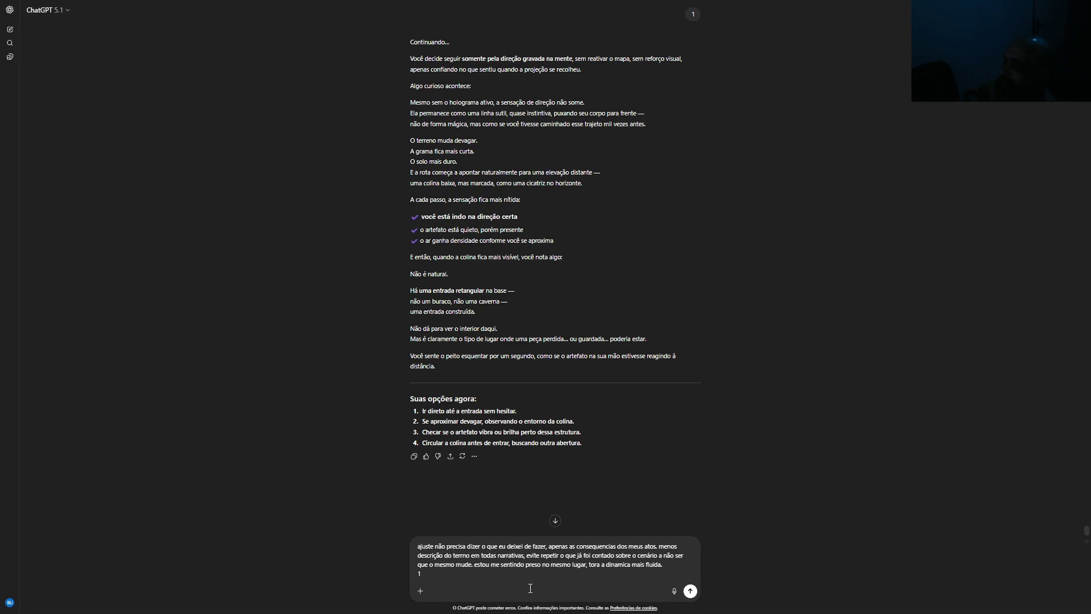
Send the drafted request for a more fluid, less repetitive story with choice 1
{"action": "key", "text": "Return"}
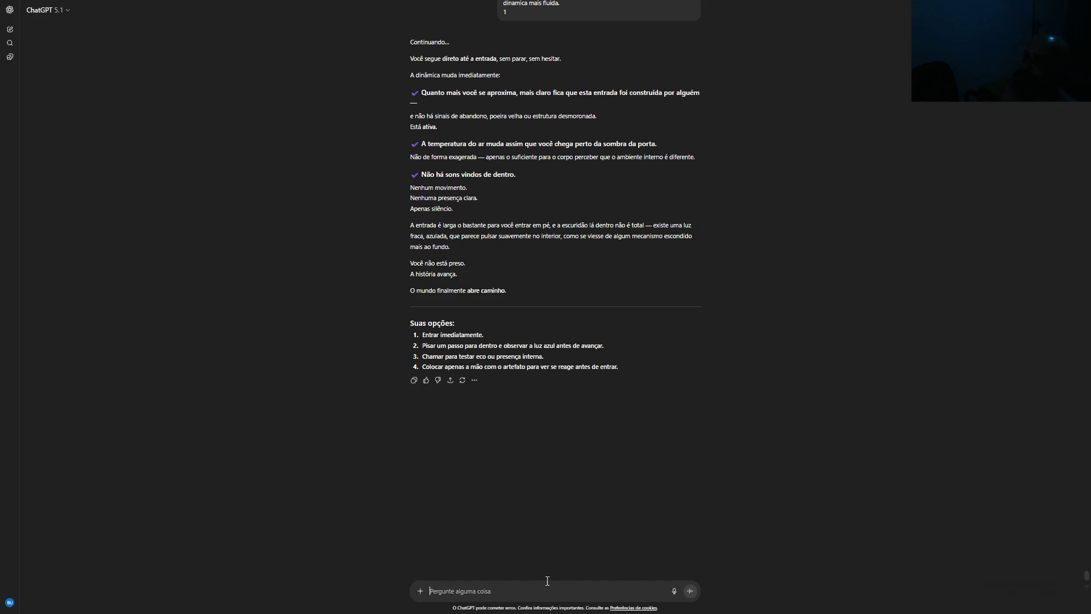
Review the reply and send 'F' to continue the hero's entry into the structure
{"action": "scroll", "coordinate": [514, 294], "scroll_direction": "up", "scroll_amount": 5}
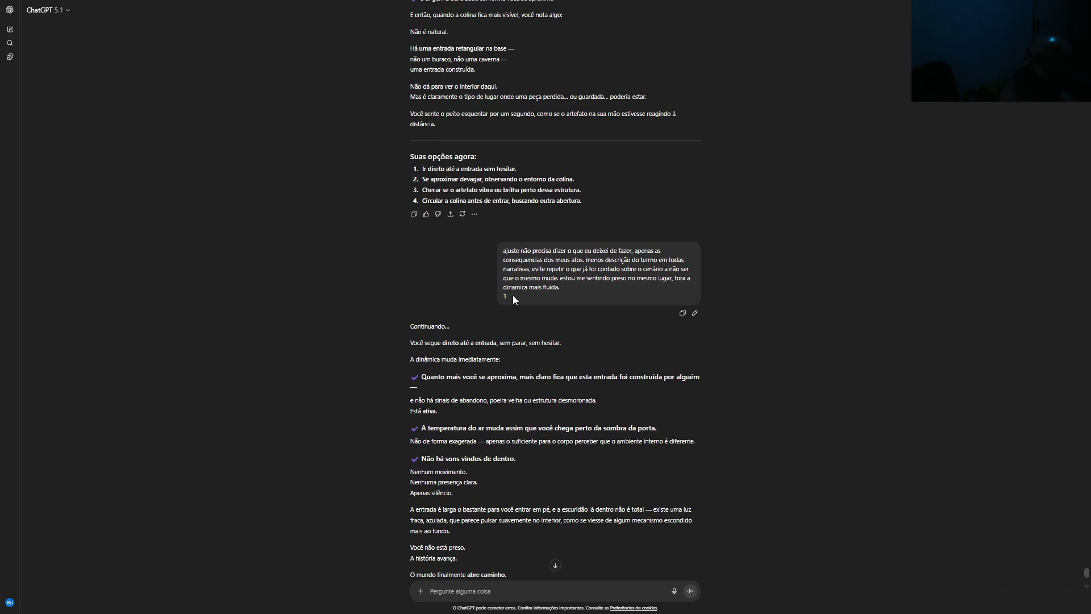
{"action": "scroll", "coordinate": [513, 295], "scroll_direction": "down", "scroll_amount": 5}
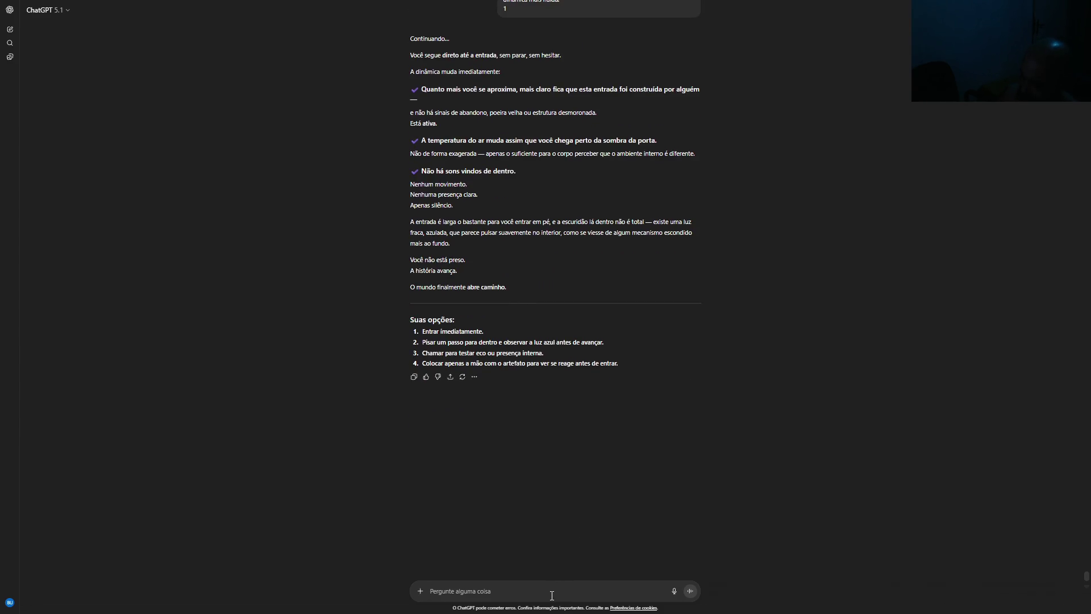
{"action": "type", "text": "F"}
{"action": "key", "text": "Return"}
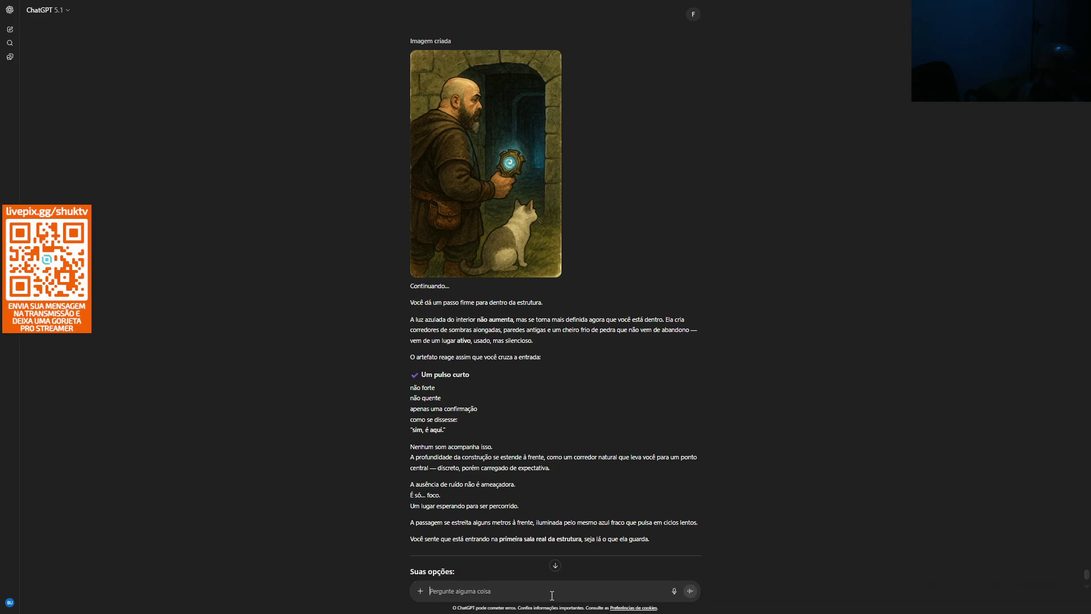
Pick option 1 to advance toward the strongest blue light
{"action": "scroll", "coordinate": [555, 407], "scroll_direction": "down", "scroll_amount": 1}
{"action": "scroll", "coordinate": [555, 407], "scroll_direction": "down", "scroll_amount": 2}
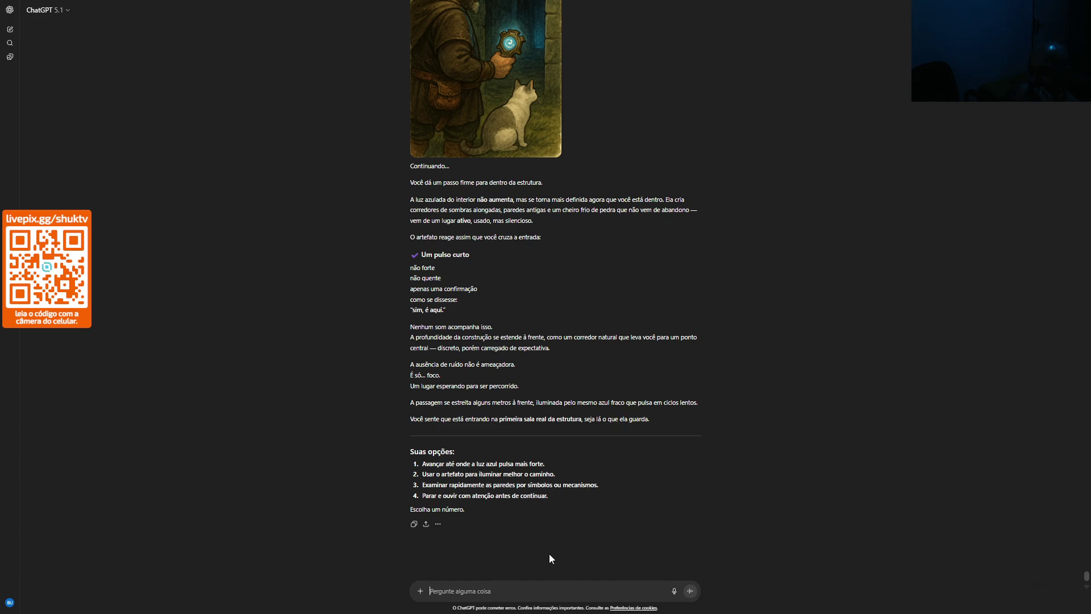
{"action": "type", "text": "1"}
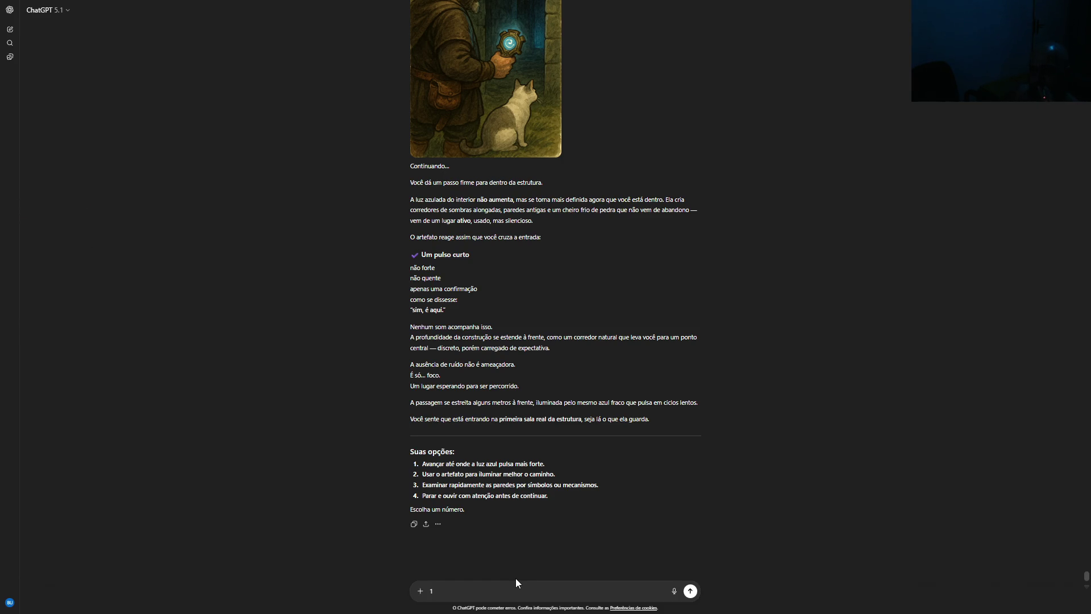
{"action": "key", "text": "Return"}
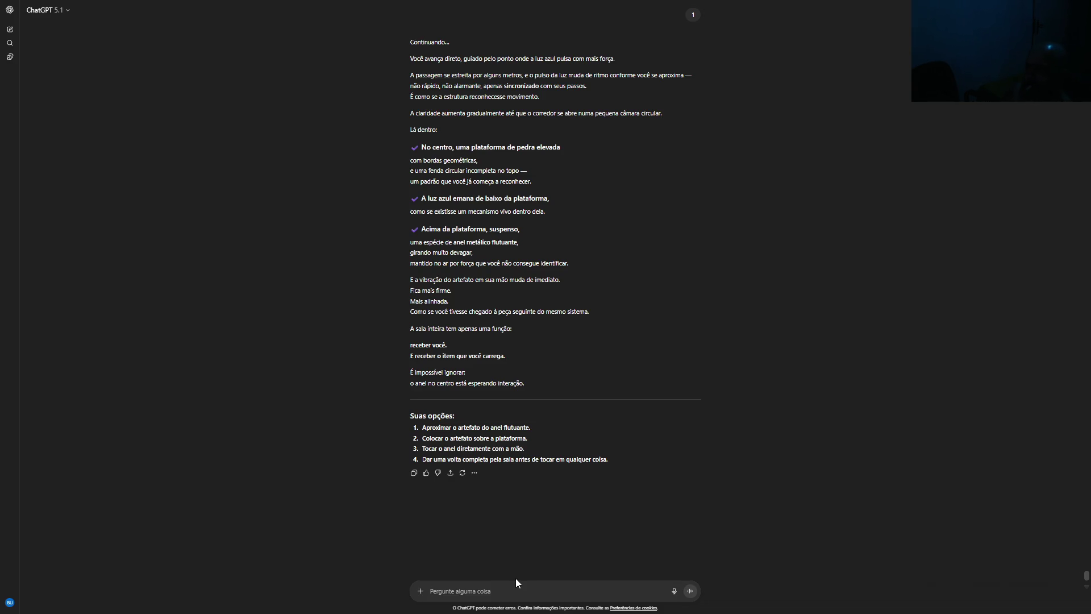
Send 'F' to continue the story of the hero facing the floating ring
{"action": "type", "text": "F"}
{"action": "key", "text": "Return"}
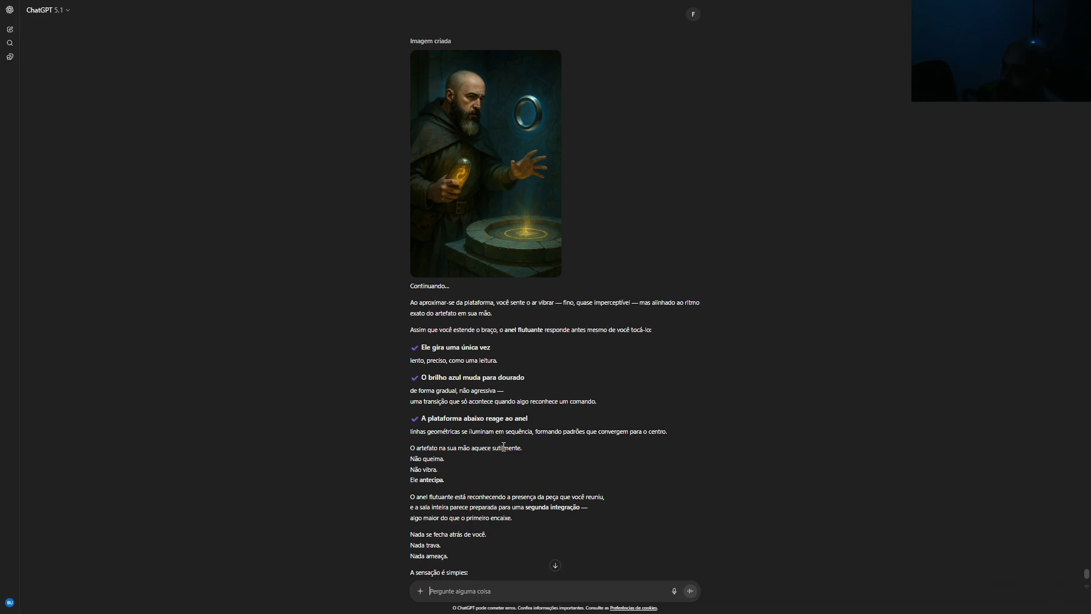
Scroll to the end of the reply to see the four numbered 'Suas opções'
{"action": "scroll", "coordinate": [503, 447], "scroll_direction": "down", "scroll_amount": 3}
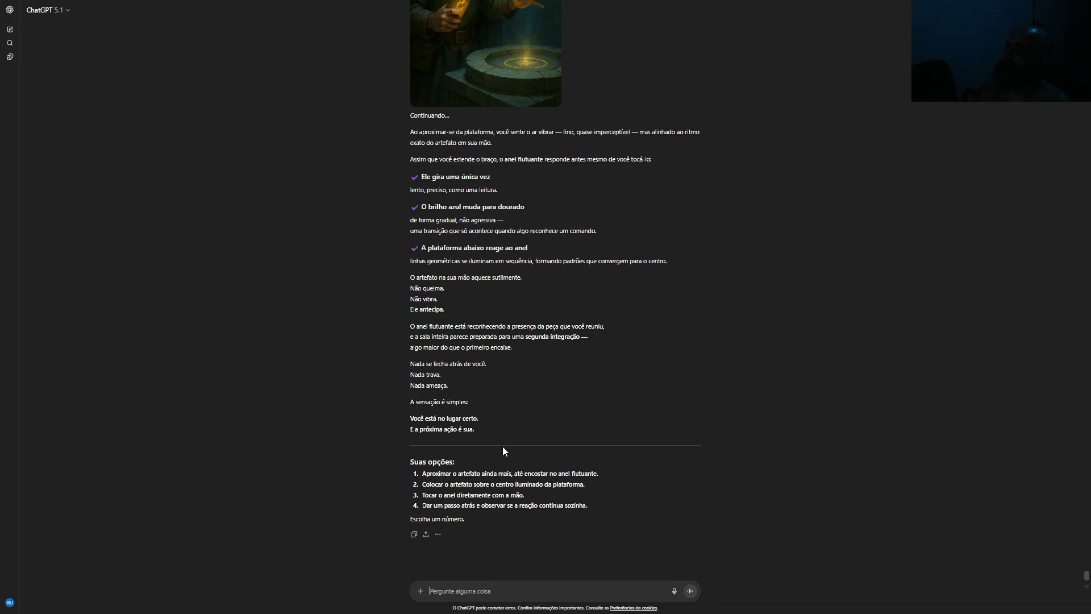
{"action": "scroll", "coordinate": [503, 451], "scroll_direction": "up", "scroll_amount": 2}
{"action": "scroll", "coordinate": [503, 451], "scroll_direction": "down", "scroll_amount": 2}
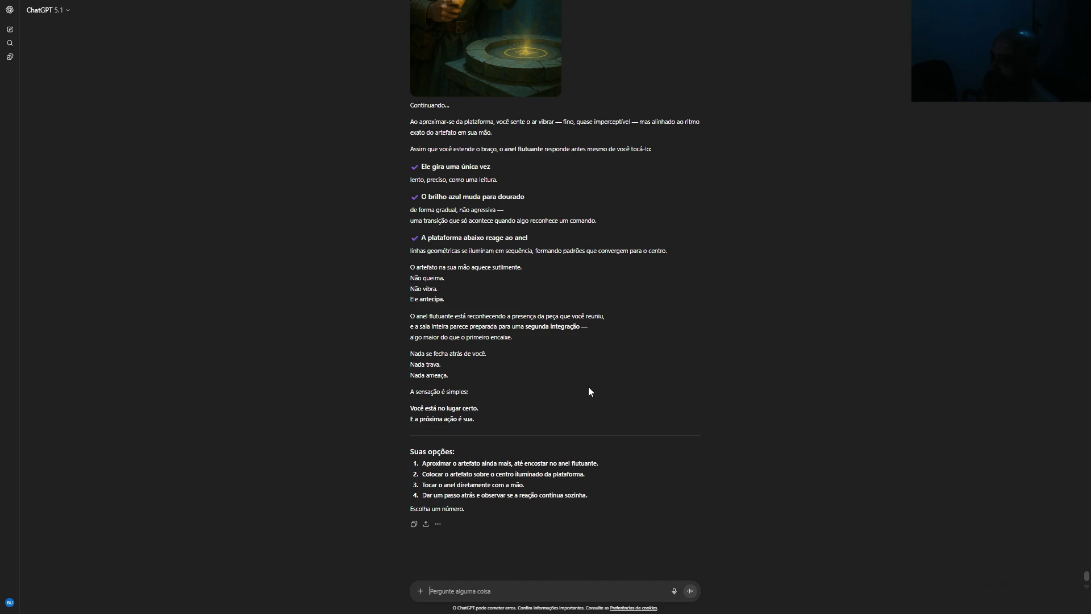
{"action": "scroll", "coordinate": [589, 391], "scroll_direction": "up", "scroll_amount": 4}
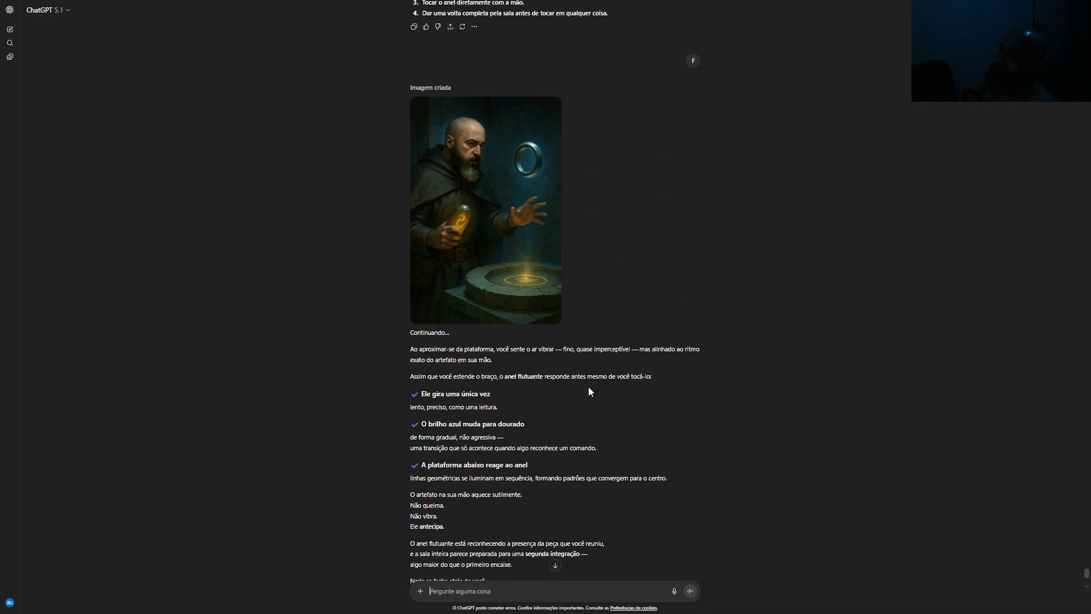
{"action": "scroll", "coordinate": [589, 387], "scroll_direction": "down", "scroll_amount": 4}
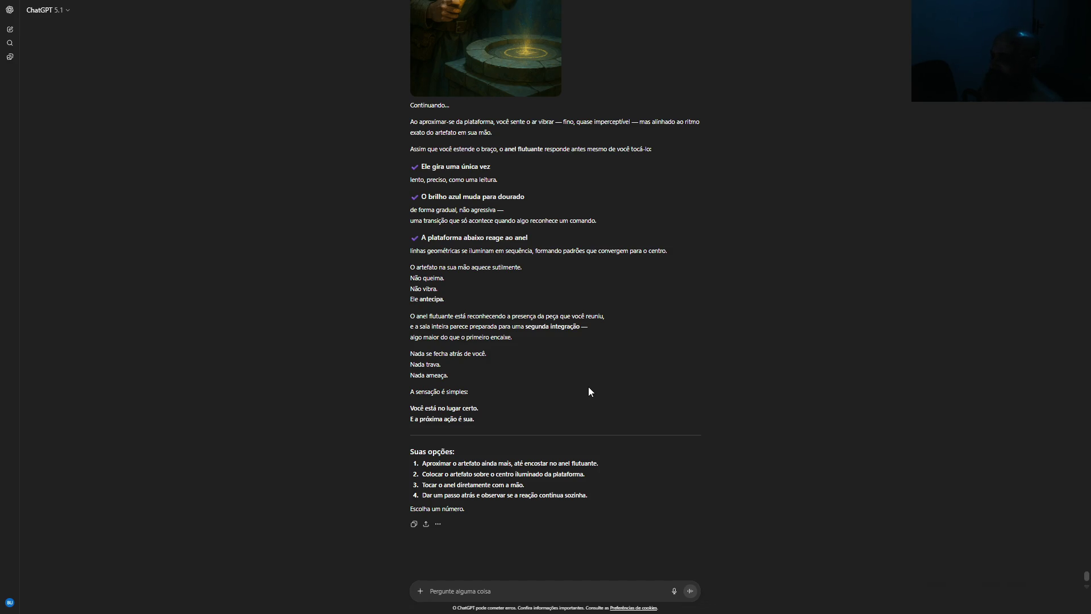
Send choice 2 to place the artefact on the lit platform, then highlight a reply sentence
{"action": "type", "text": "2"}
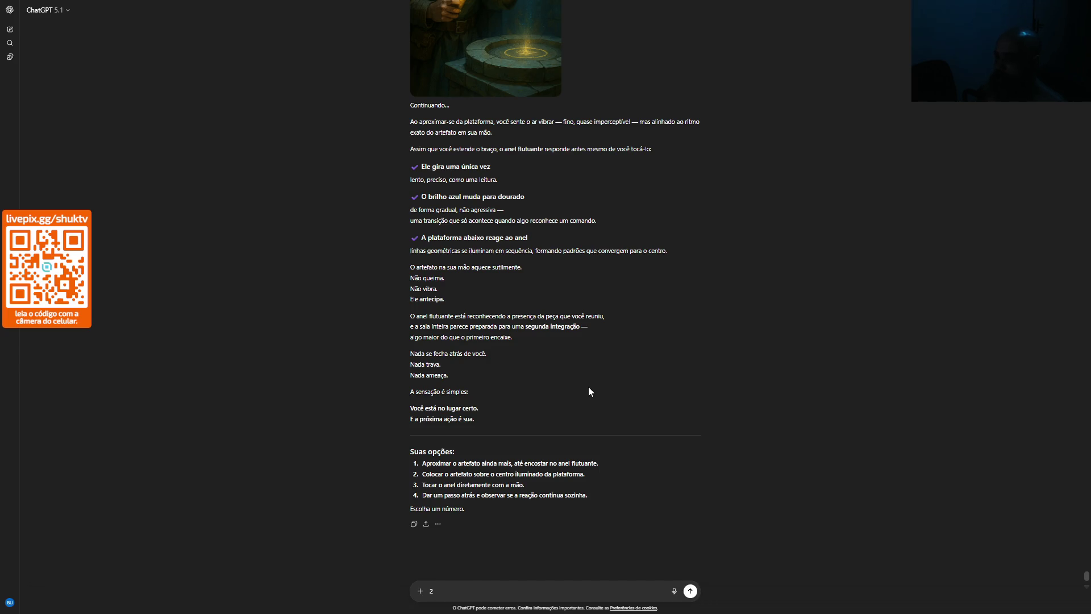
{"action": "key", "text": "Return"}
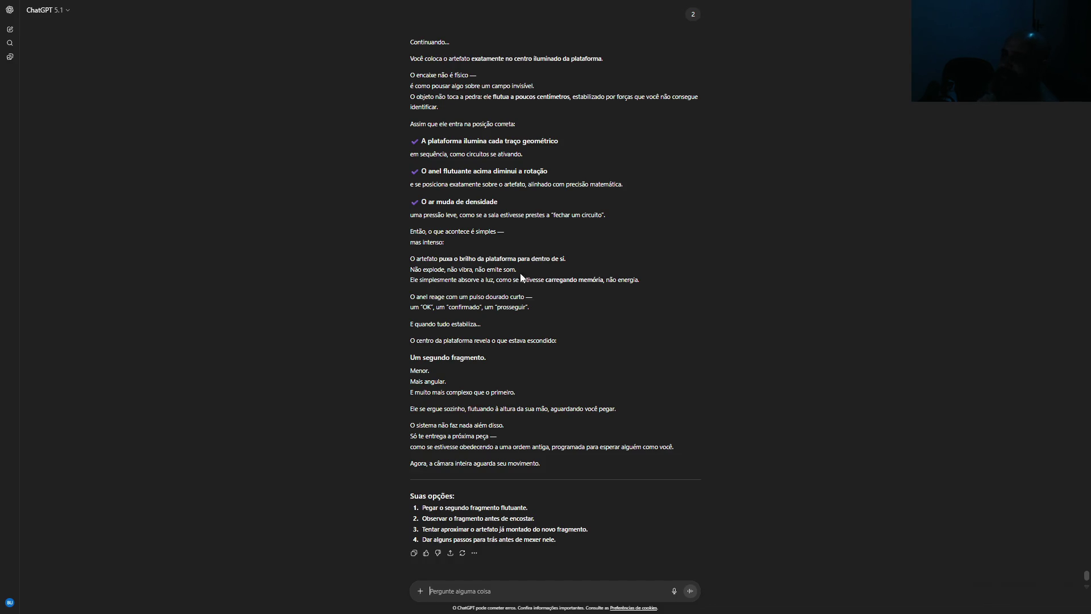
{"action": "left_click_drag", "start_coordinate": [518, 271], "coordinate": [418, 271]}
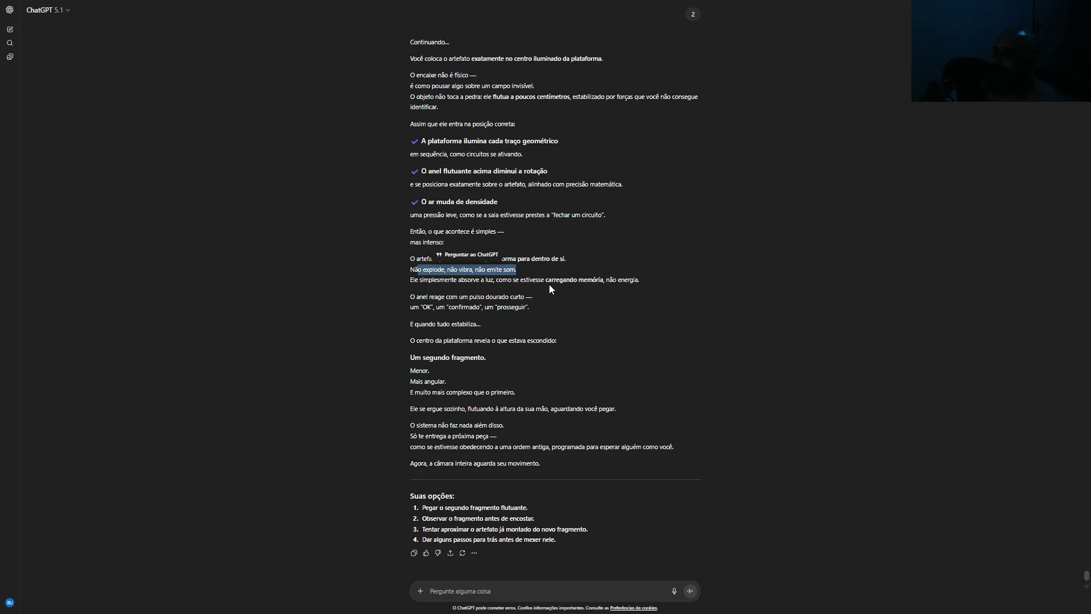
{"action": "left_click", "coordinate": [587, 286]}
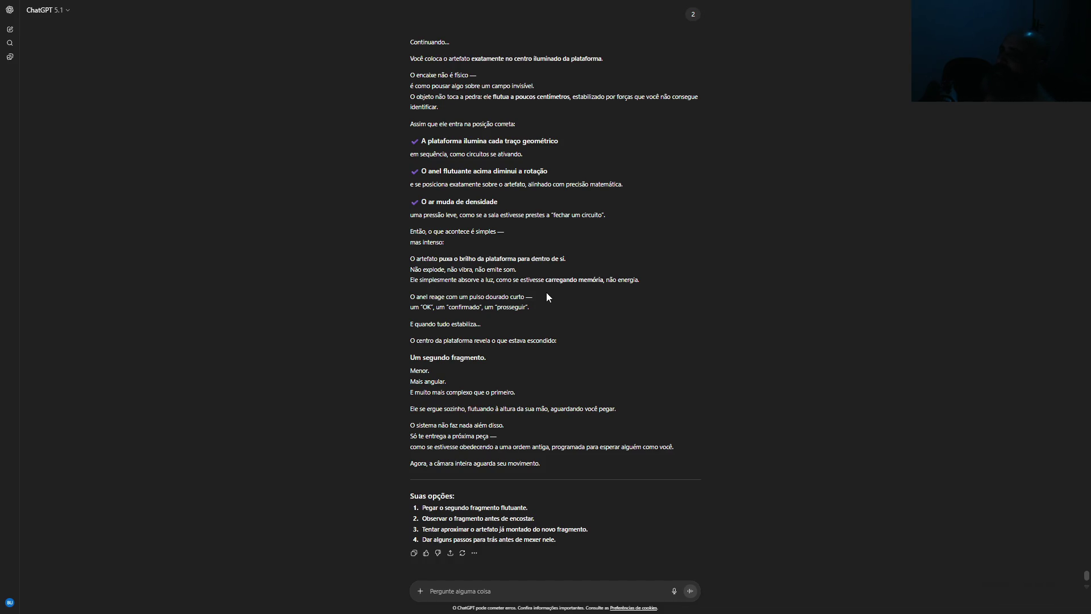
{"action": "scroll", "coordinate": [547, 293], "scroll_direction": "down", "scroll_amount": 1}
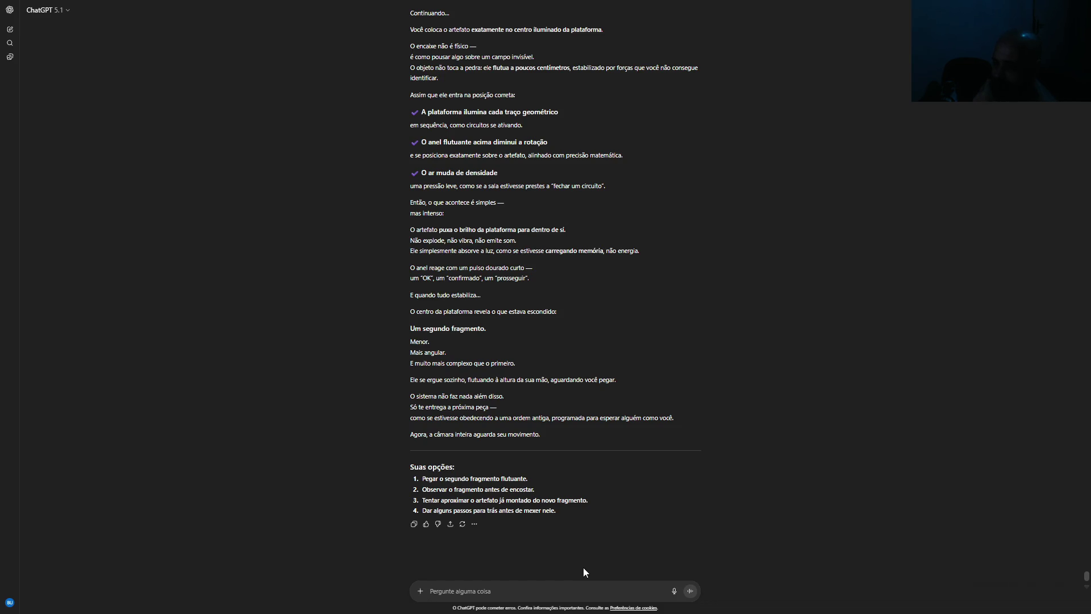
Send choice 3 to bring the assembled artefact near the new fragment
{"action": "type", "text": "3"}
{"action": "key", "text": "Return"}
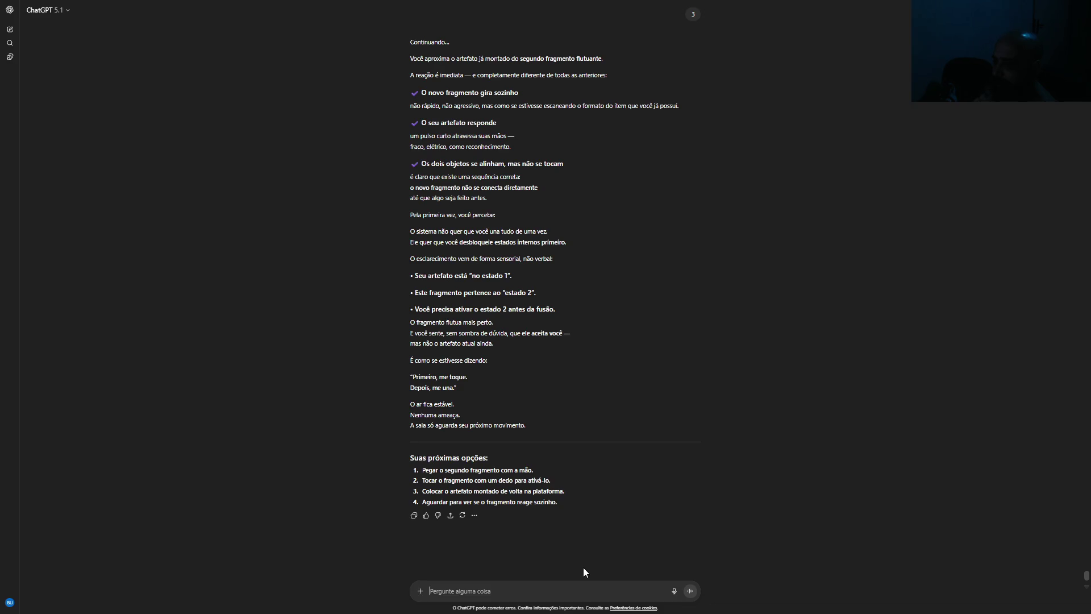
Send choice 2 to touch the fragment with a finger
{"action": "type", "text": "2"}
{"action": "key", "text": "Return"}
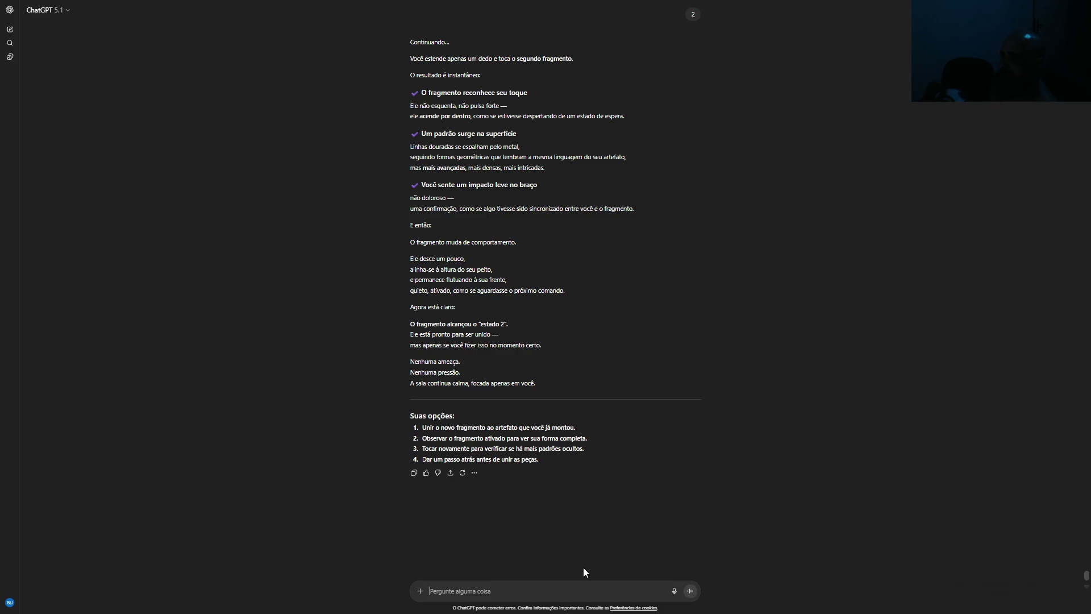
Send choice 1 to join the new fragment to the artefact, then leave fullscreen
{"action": "type", "text": "1"}
{"action": "key", "text": "Return"}
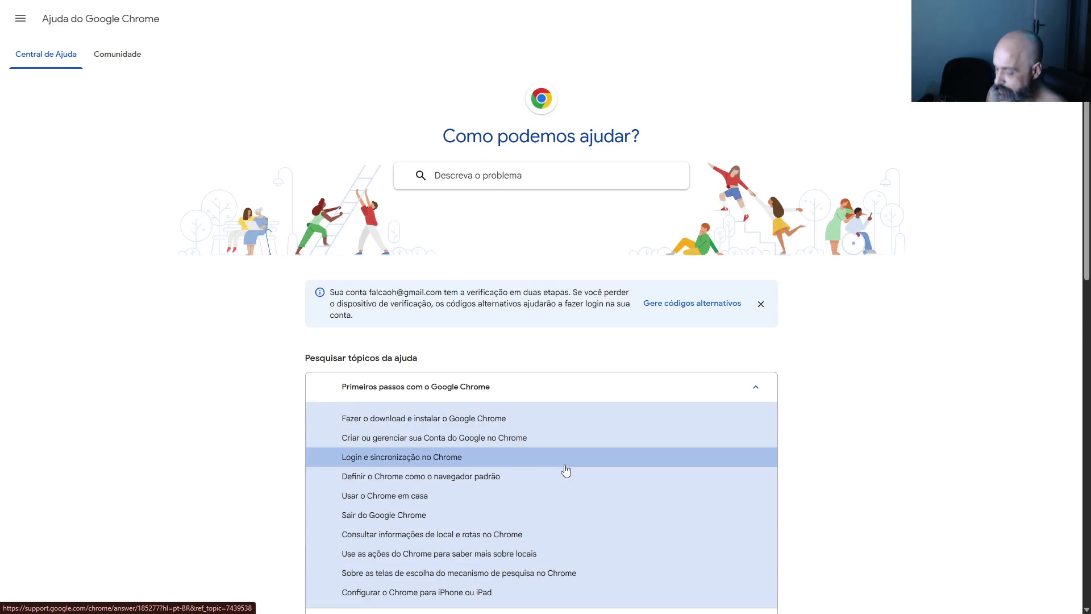
{"action": "key", "text": "F11"}
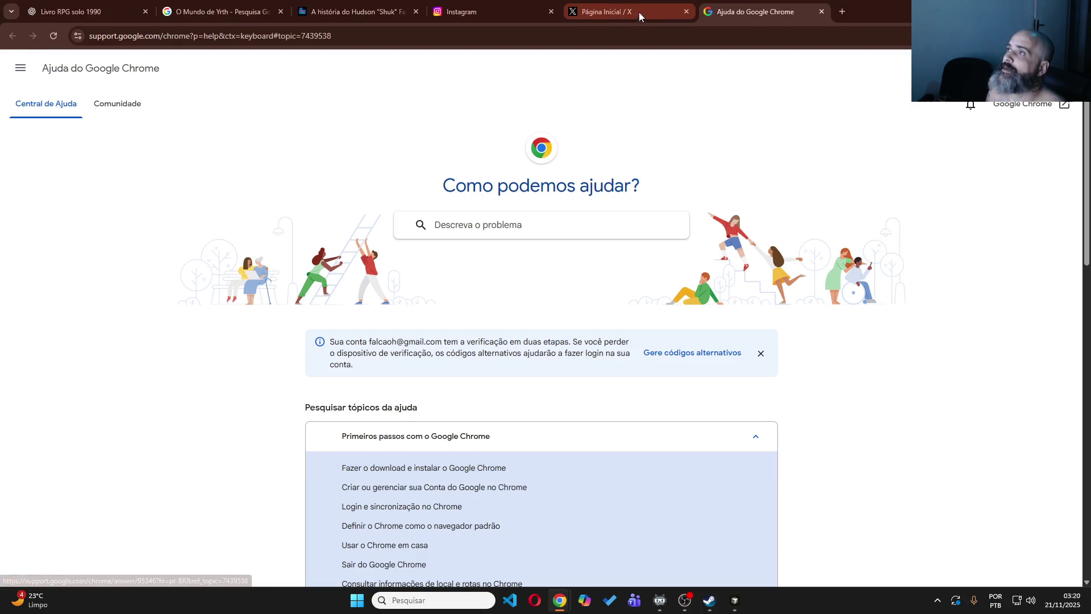
Return to the 'Livro RPG solo 1990' chat in fullscreen and scroll to its latest reply
{"action": "left_click", "coordinate": [151, 6]}
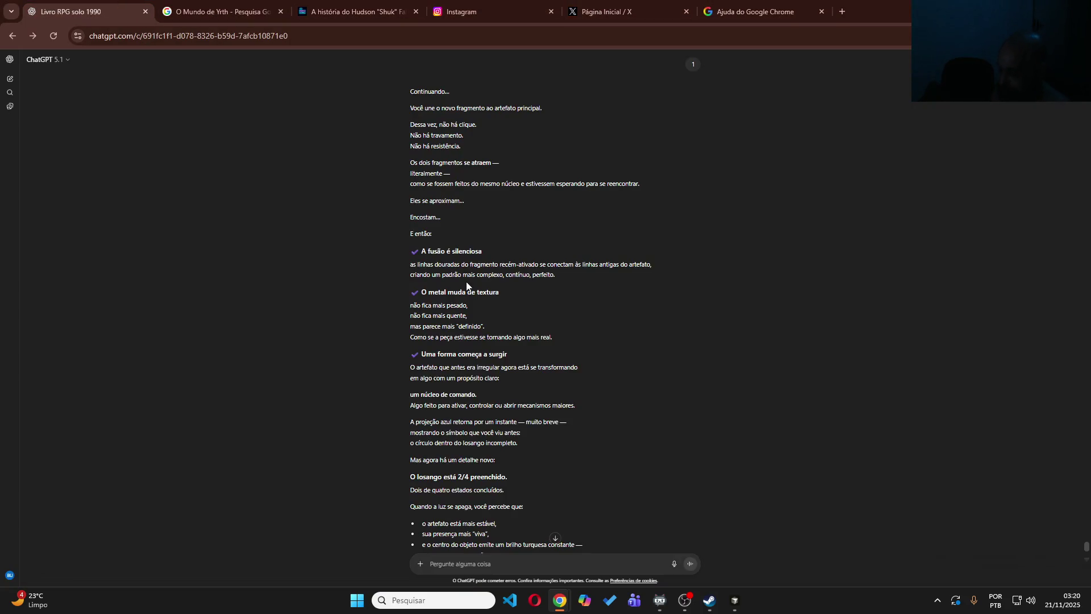
{"action": "key", "text": "F11"}
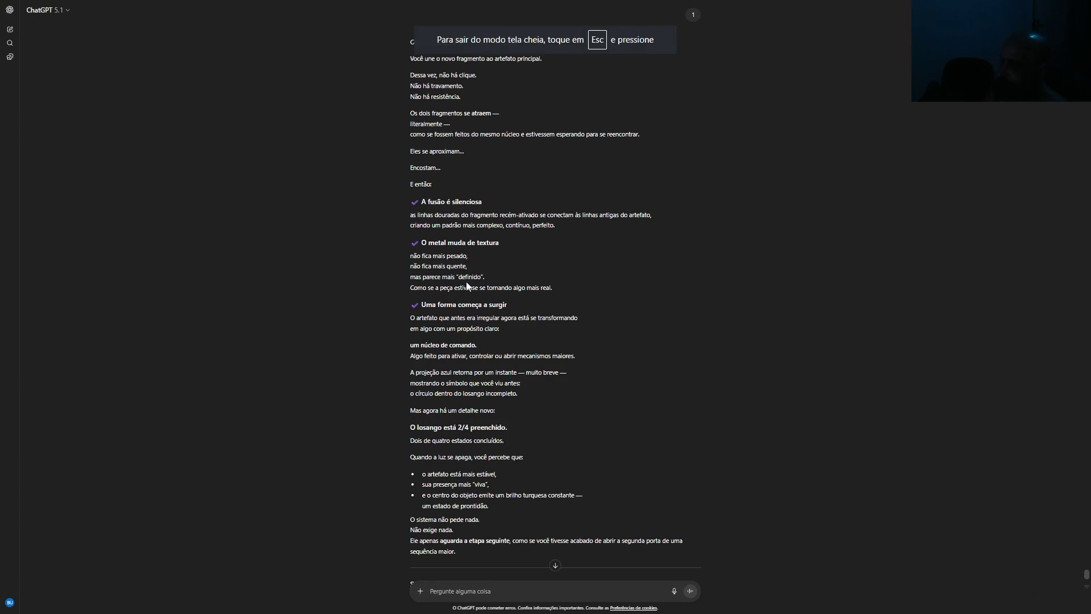
{"action": "scroll", "coordinate": [496, 188], "scroll_direction": "up", "scroll_amount": 1}
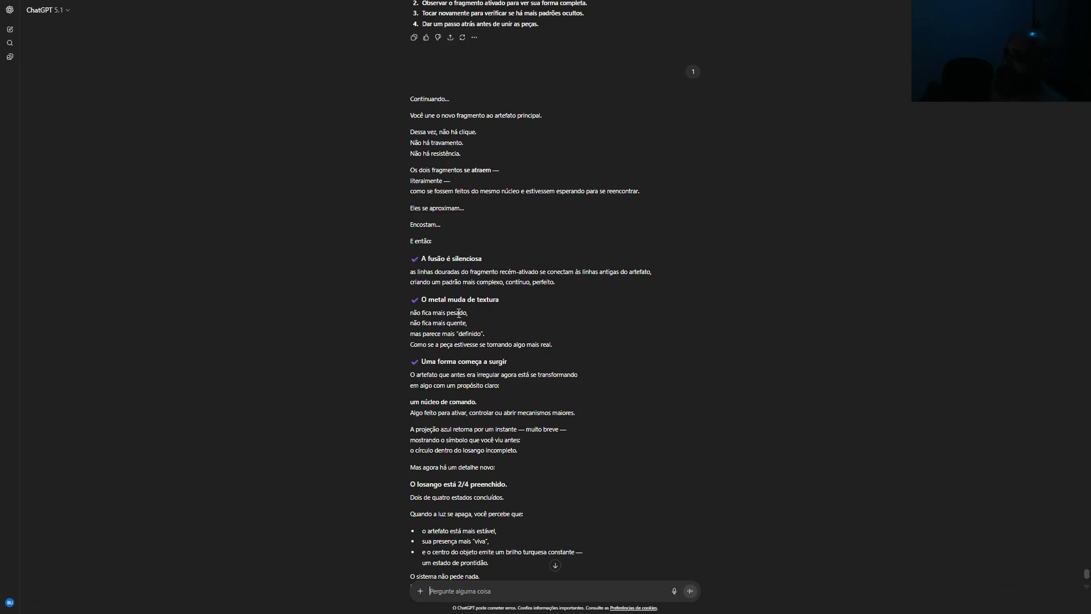
{"action": "scroll", "coordinate": [466, 367], "scroll_direction": "down", "scroll_amount": 2}
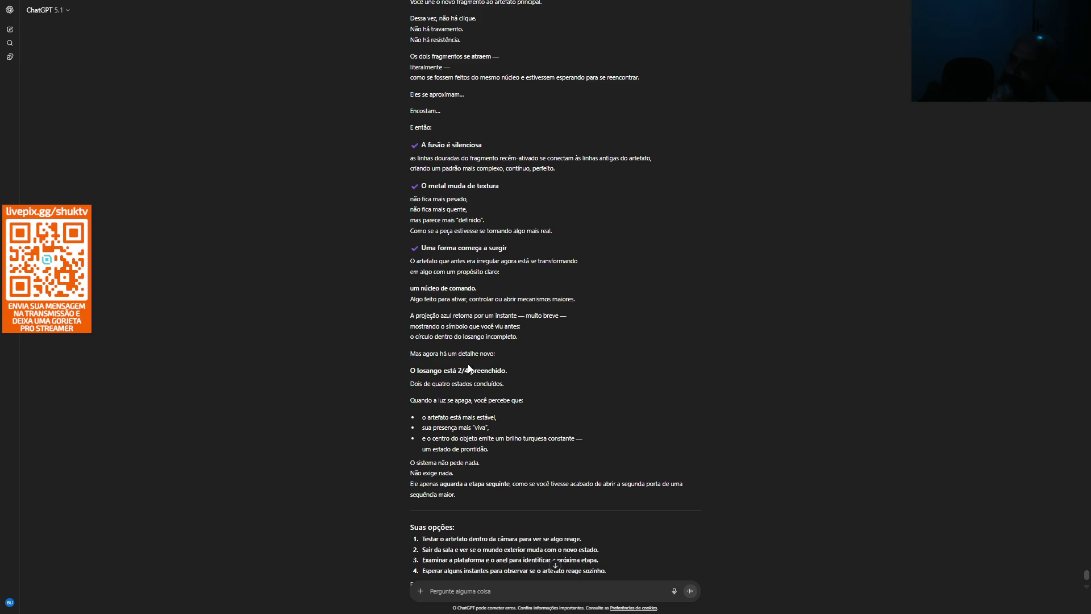
{"action": "scroll", "coordinate": [518, 353], "scroll_direction": "down", "scroll_amount": 1}
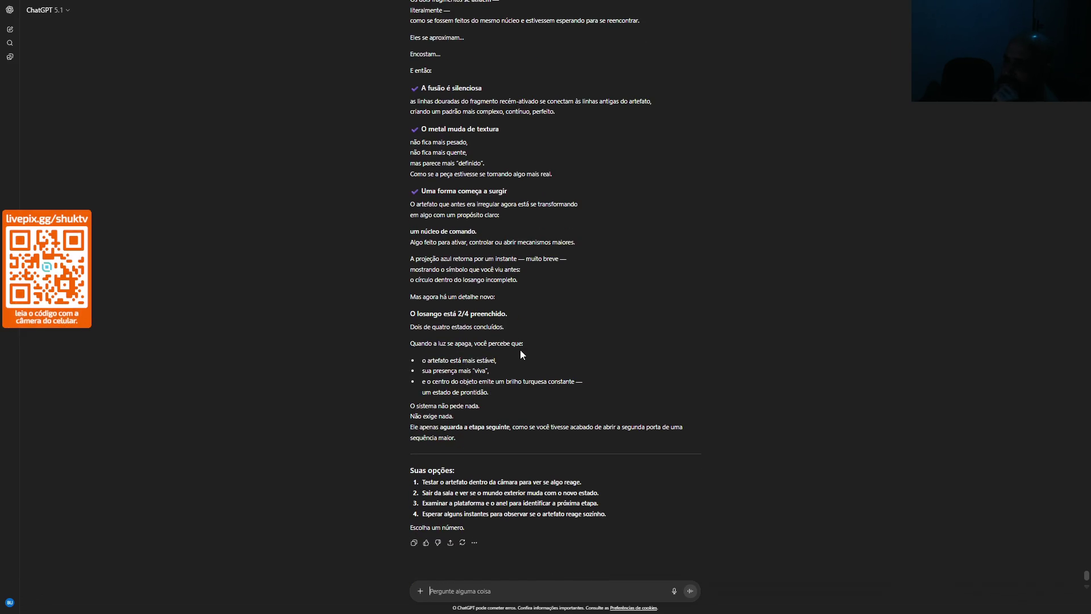
Send 'Atalho, SALVAR' to create a shortcut that records the story state and artifact progress
{"action": "scroll", "coordinate": [521, 353], "scroll_direction": "down", "scroll_amount": 1}
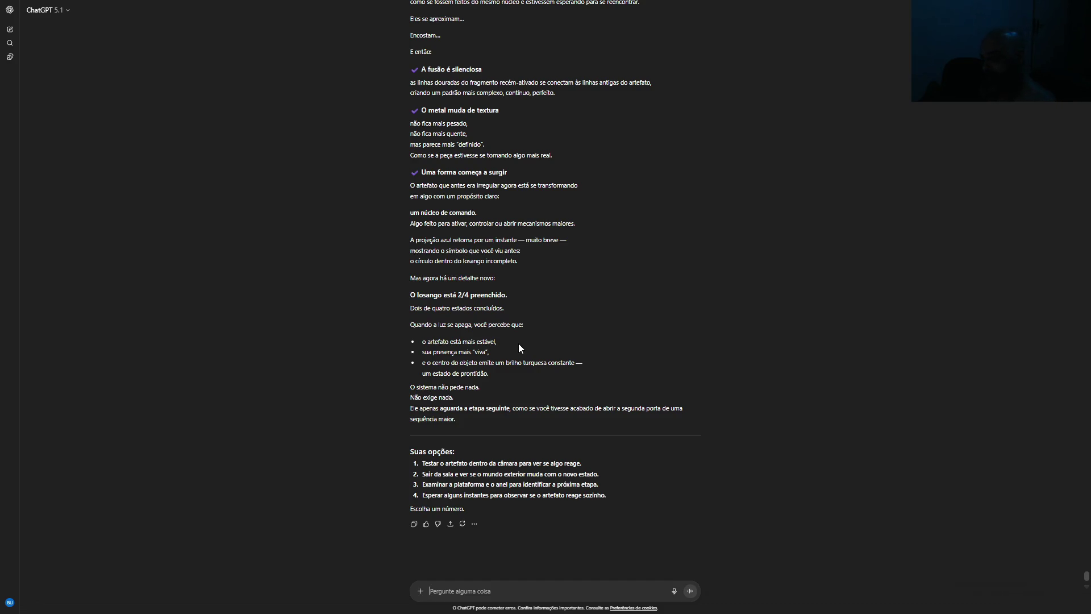
{"action": "type", "text": "Atalho, S"}
{"action": "type", "text": "ALVAR"}
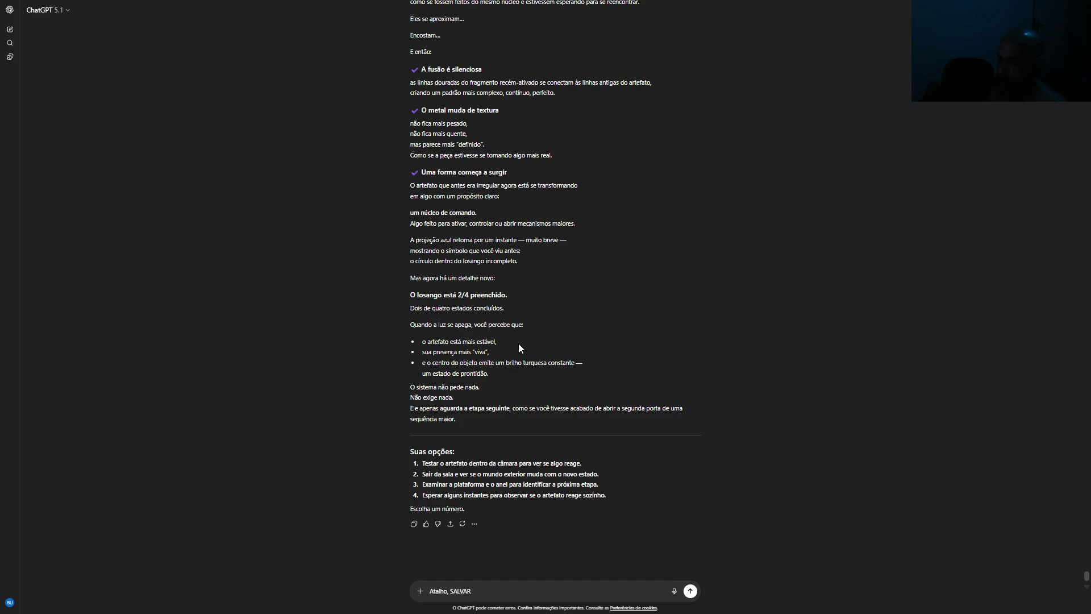
{"action": "key", "text": "Return"}
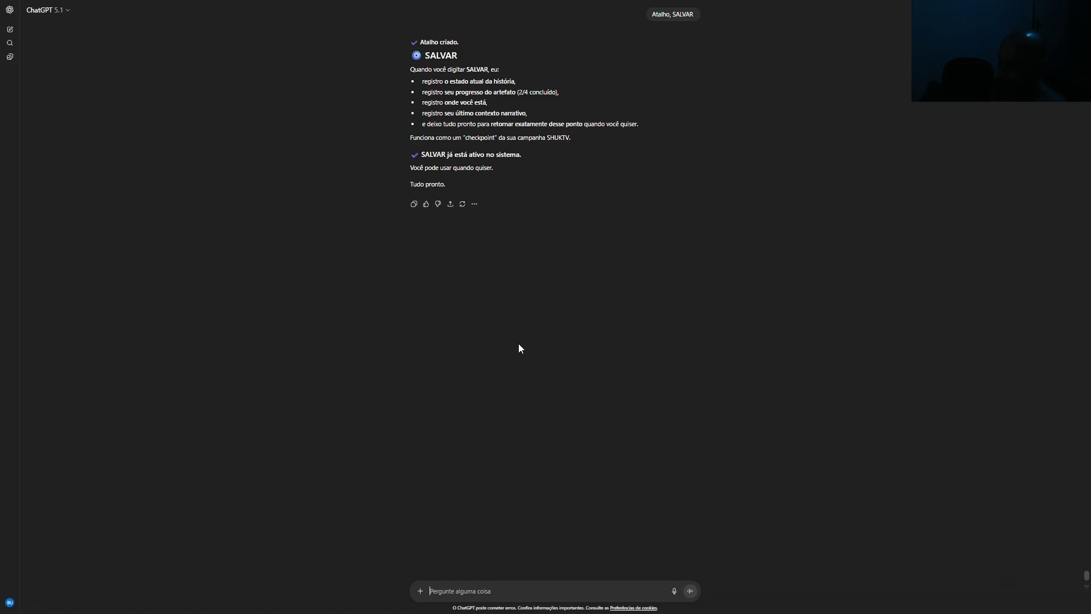
{"action": "type", "text": "s"}
{"action": "type", "text": "var"}
Send 'Salvar' to record progress, then start drafting 'Agora eu quero que você me gere um MD'
{"action": "key", "text": "Return"}
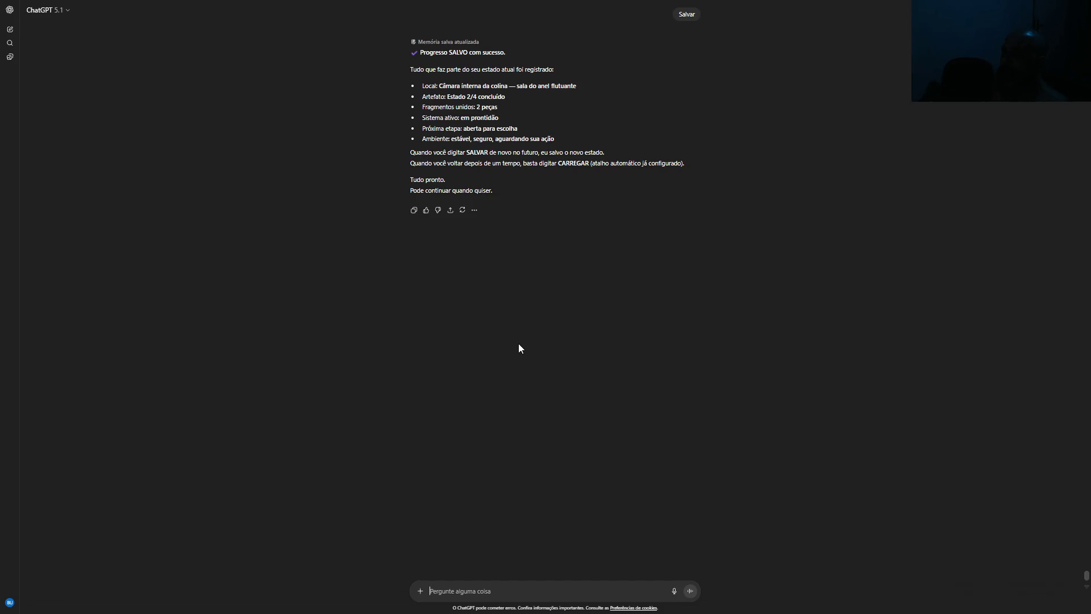
{"action": "type", "text": "A"}
{"action": "key", "text": "BackSpace"}
{"action": "type", "text": "g"}
{"action": "type", "text": "a ue"}
{"action": "type", "text": "u quero qu"}
{"action": "type", "text": "e vo"}
{"action": "type", "text": "~e m"}
{"action": "key", "text": "BackSpace"}
{"action": "key", "text": "BackSpace"}
Send a request for a carefully updated MD of all rules, metrics, settings and narrative adjustments
{"action": "type", "text": "me gere um MD c"}
{"action": "type", "text": "om toda"}
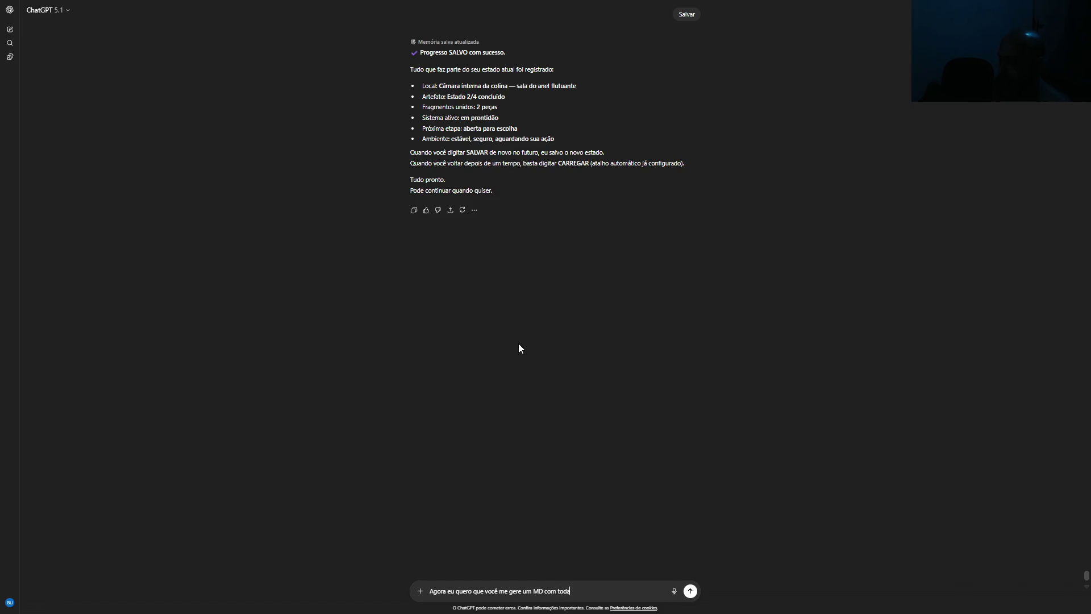
{"action": "type", "text": "s nossas re"}
{"action": "type", "text": "gras, m"}
{"action": "type", "text": "étric"}
{"action": "type", "text": "as, ajustes, "}
{"action": "type", "text": "tudo d e"}
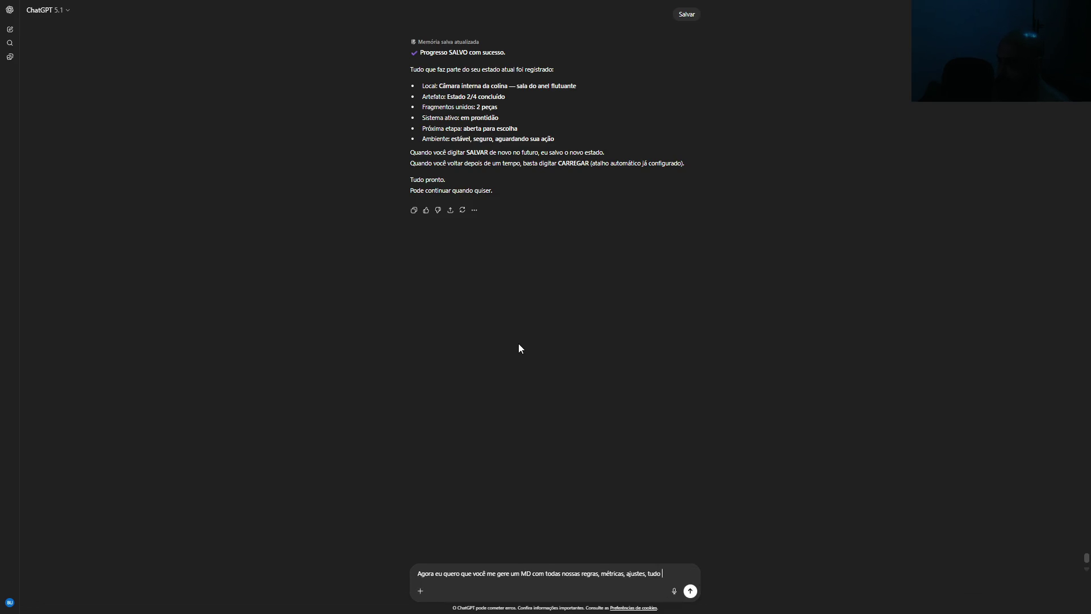
{"action": "key", "text": "BackSpace"}
{"action": "key", "text": "BackSpace"}
{"action": "type", "text": "e dorma or"}
{"action": "type", "text": "ganizad"}
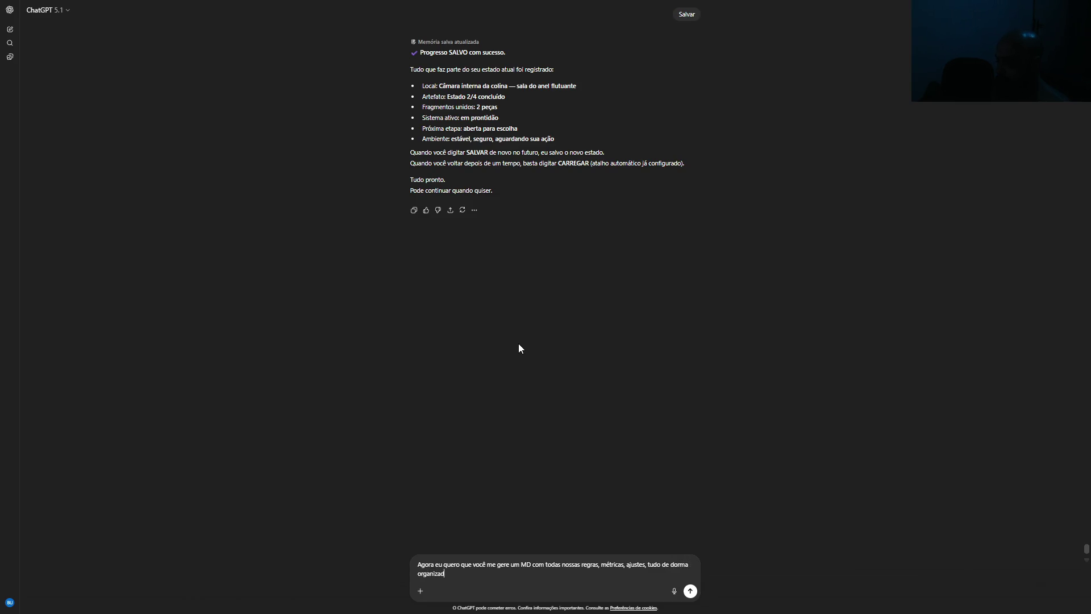
{"action": "type", "text": "a e minuci"}
{"action": "type", "text": "osamente a"}
{"action": "type", "text": "tualizada "}
{"action": "type", "text": "com tod"}
{"action": "type", "text": "as as "}
{"action": "type", "text": "adapt"}
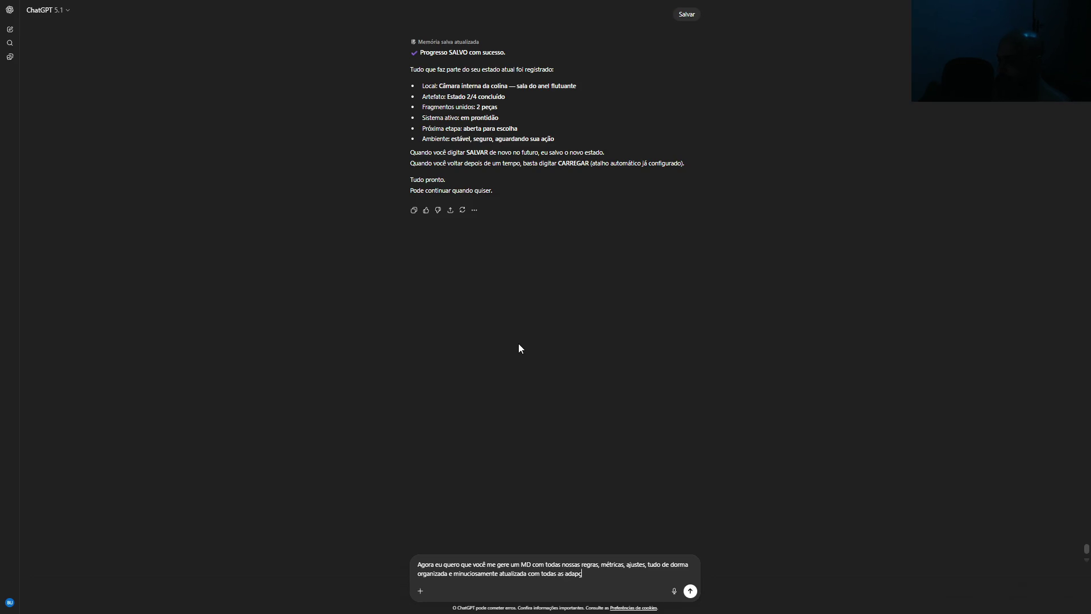
{"action": "type", "text": "a"}
{"action": "type", "text": "ções feit"}
{"action": "type", "text": "as."}
{"action": "type", "text": "Desc"}
{"action": "type", "text": "e configuraçõ"}
{"action": "type", "text": "es"}
{"action": "type", "text": "influenci"}
{"action": "type", "text": "a na "}
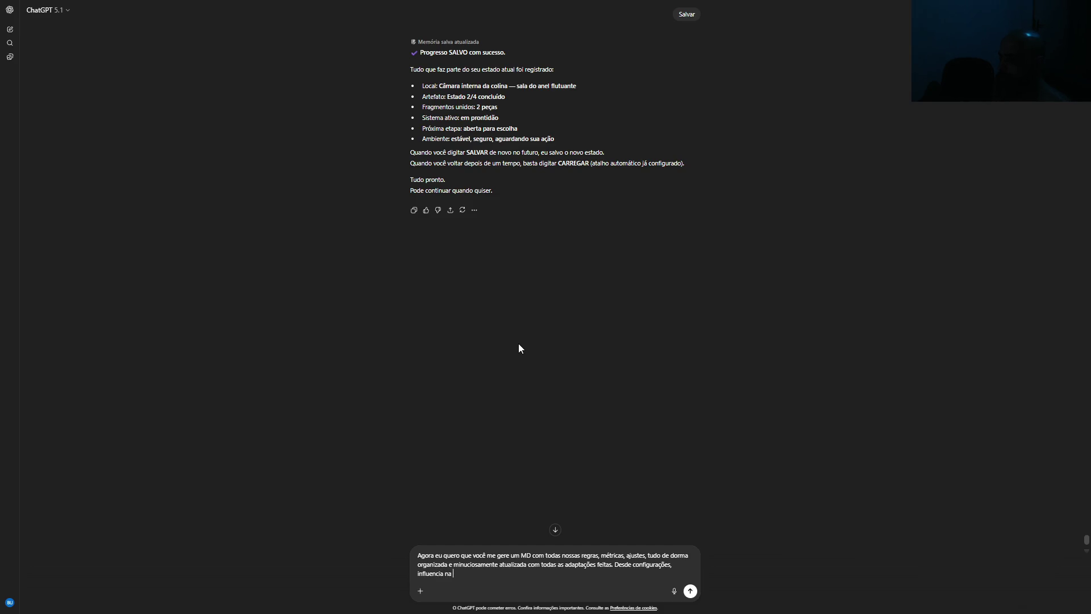
{"action": "type", "text": "narrativa, regr"}
{"action": "type", "text": "as e etc"}
{"action": "key", "text": "BackSpace"}
{"action": "type", "text": "tudo que for r"}
{"action": "type", "text": "elevante, quer"}
{"action": "type", "text": "o poder j"}
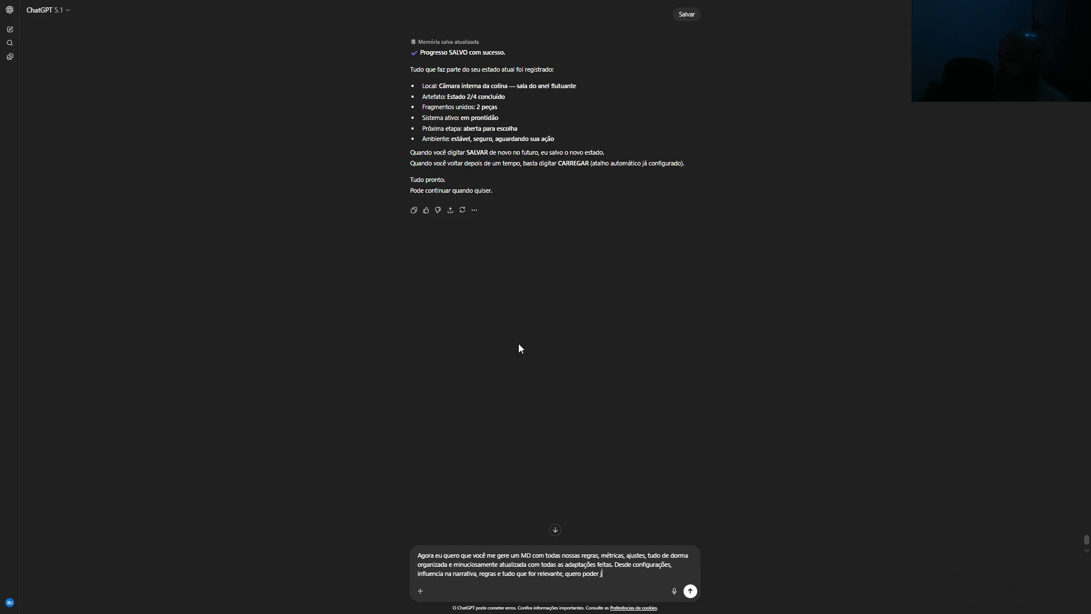
{"action": "type", "text": "ogar o arquivo no prom"}
{"action": "type", "text": "pt e jogar a "}
{"action": "type", "text": "hora "}
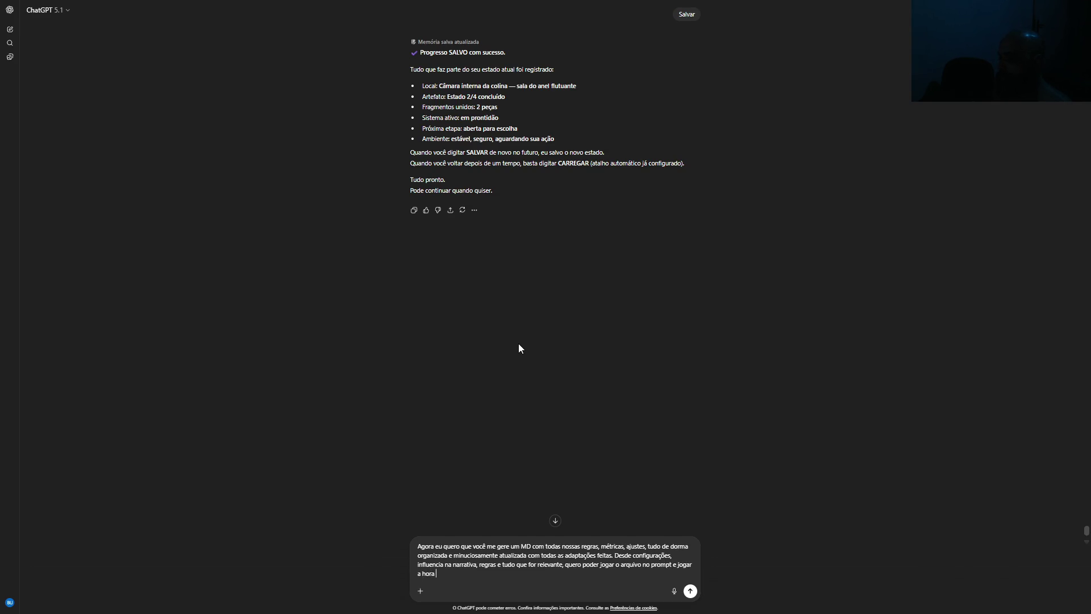
{"action": "type", "text": "que eu quiser aonde eu "}
{"action": "type", "text": "quiser."}
{"action": "key", "text": "Return"}
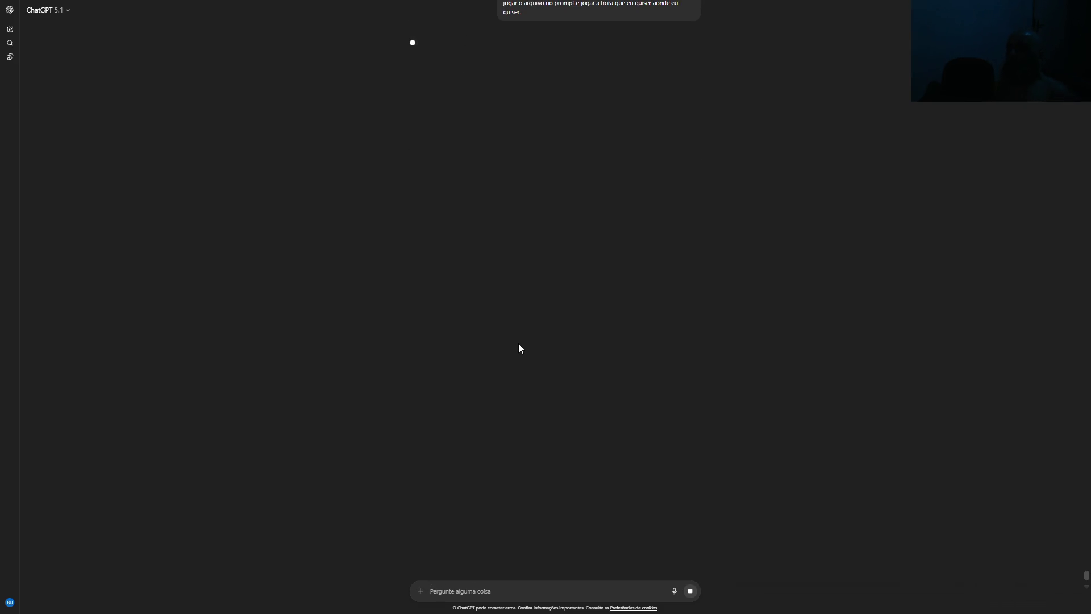
Download the generated SHUKTV_Rulebook.md from the link in ChatGPT's reply
{"action": "scroll", "coordinate": [595, 407], "scroll_direction": "up", "scroll_amount": 2}
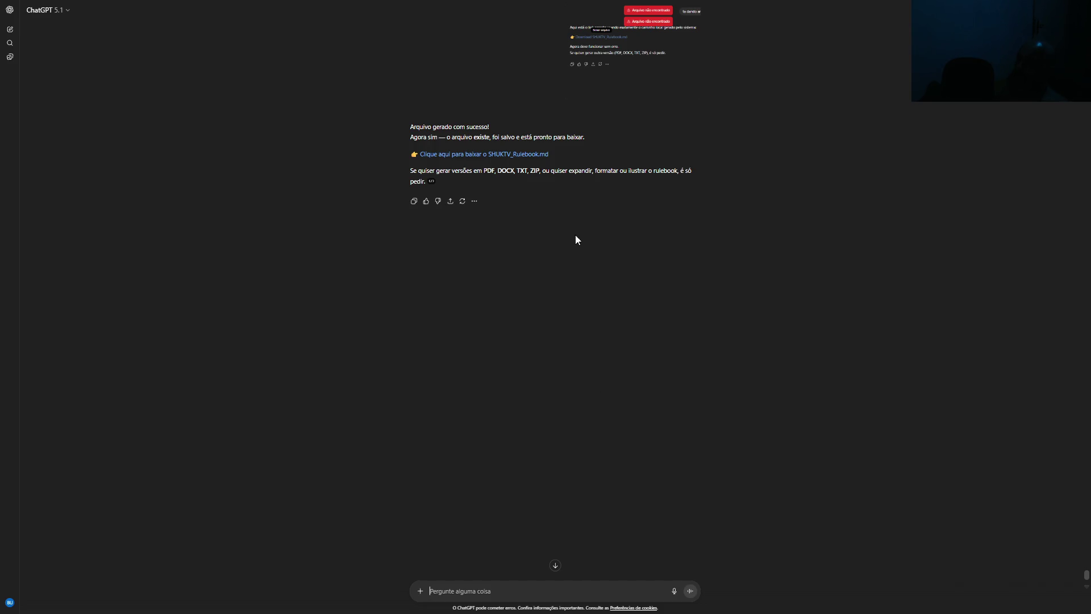
{"action": "left_click", "coordinate": [526, 155]}
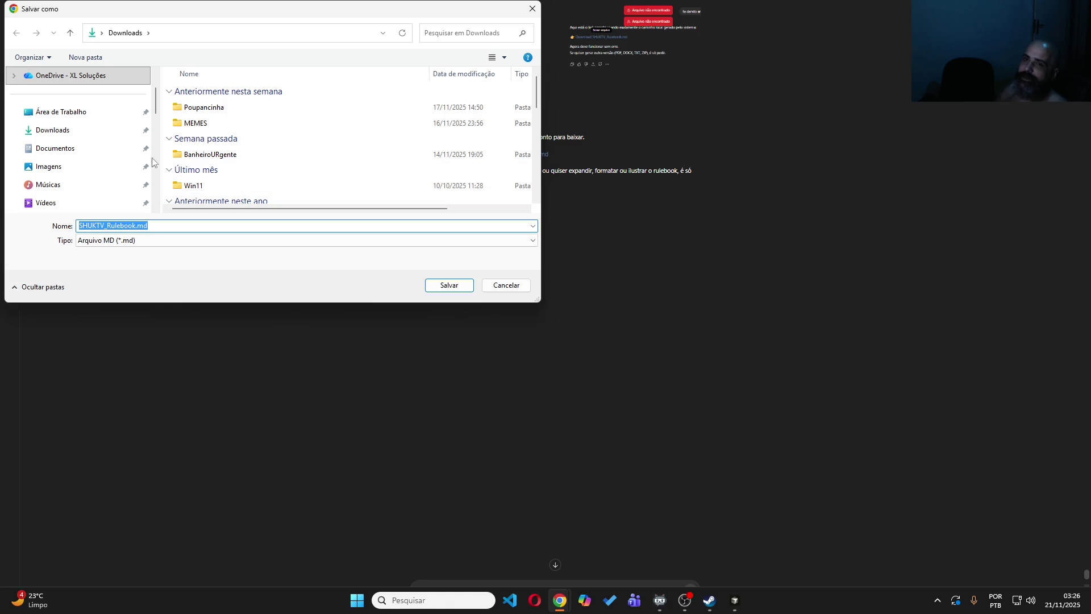
{"action": "scroll", "coordinate": [126, 154], "scroll_direction": "down", "scroll_amount": 5}
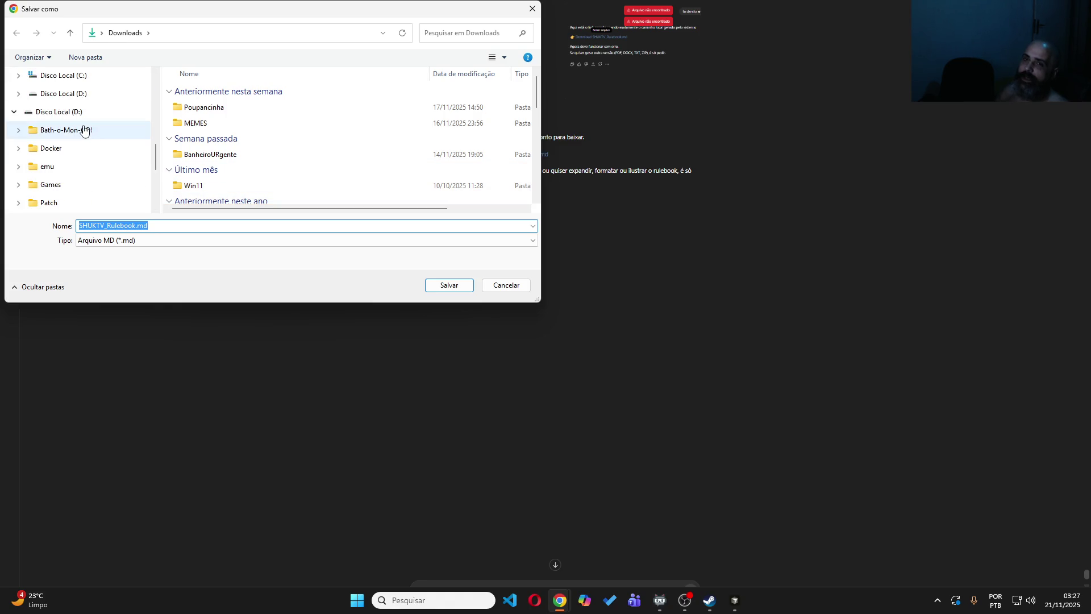
{"action": "left_click", "coordinate": [84, 117]}
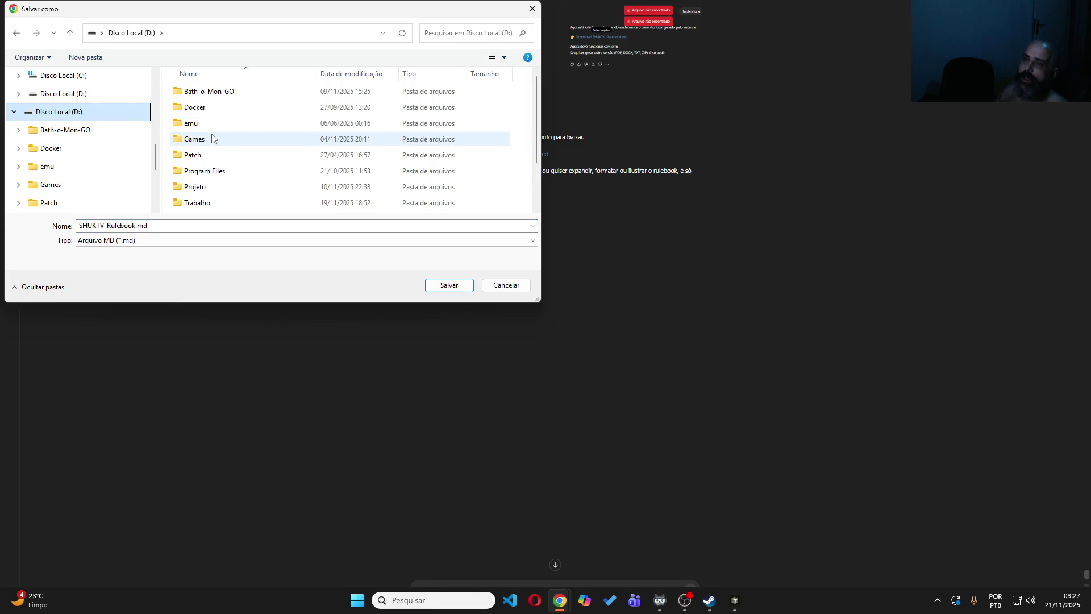
{"action": "scroll", "coordinate": [212, 185], "scroll_direction": "down", "scroll_amount": 2}
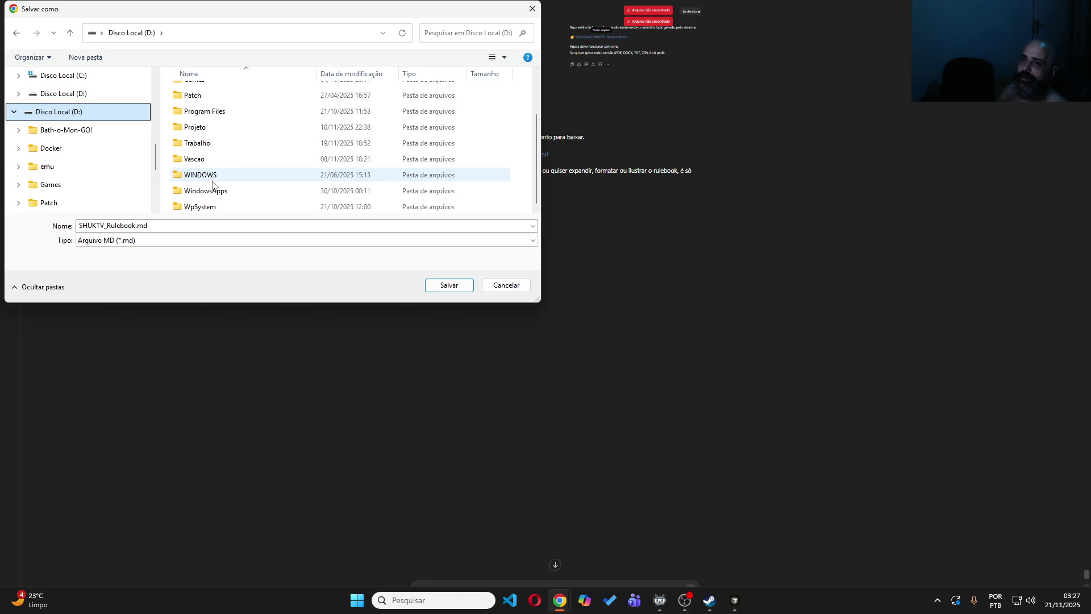
{"action": "scroll", "coordinate": [212, 186], "scroll_direction": "up", "scroll_amount": 1}
{"action": "scroll", "coordinate": [212, 183], "scroll_direction": "up", "scroll_amount": 1}
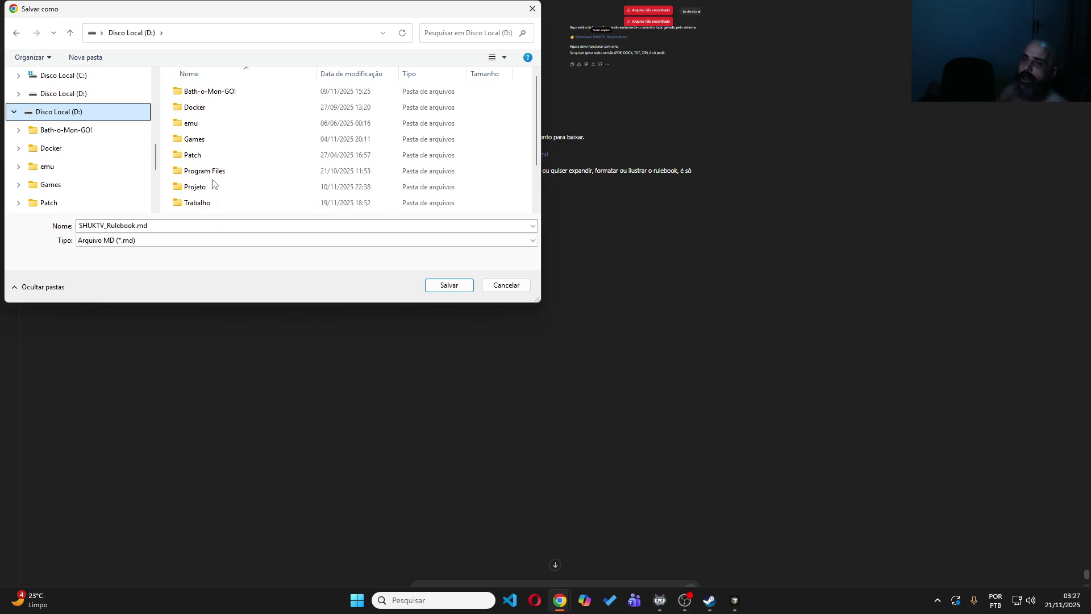
{"action": "scroll", "coordinate": [213, 184], "scroll_direction": "down", "scroll_amount": 1}
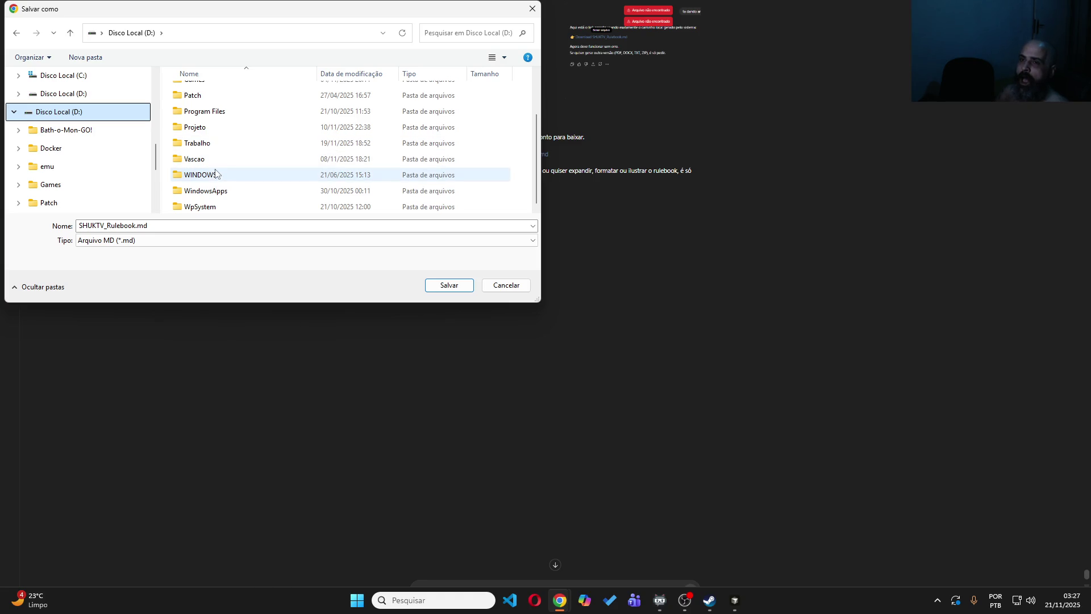
{"action": "scroll", "coordinate": [227, 161], "scroll_direction": "up", "scroll_amount": 1}
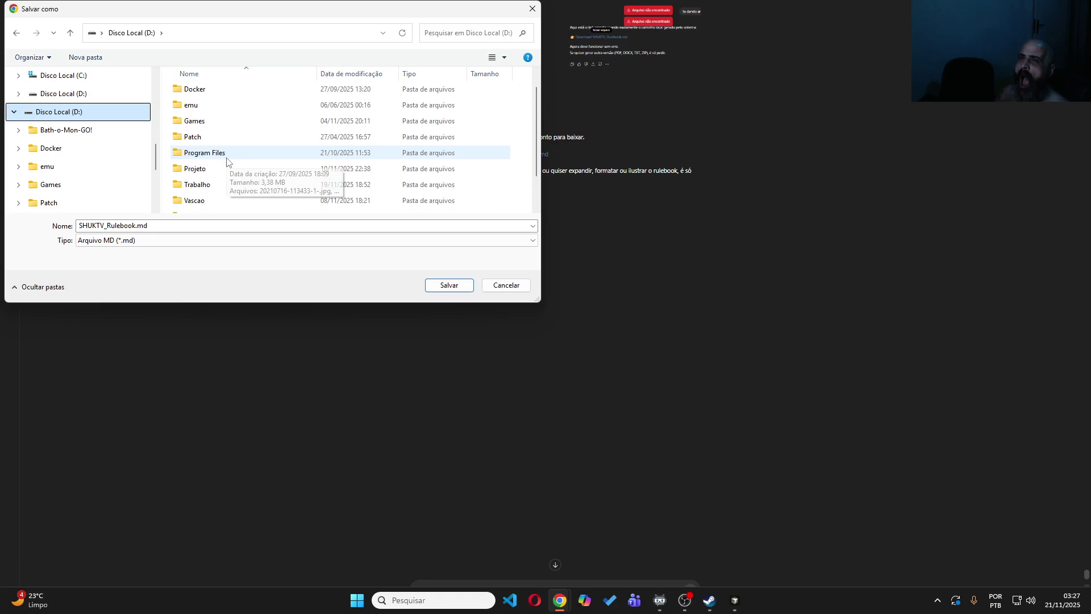
{"action": "scroll", "coordinate": [227, 161], "scroll_direction": "down", "scroll_amount": 1}
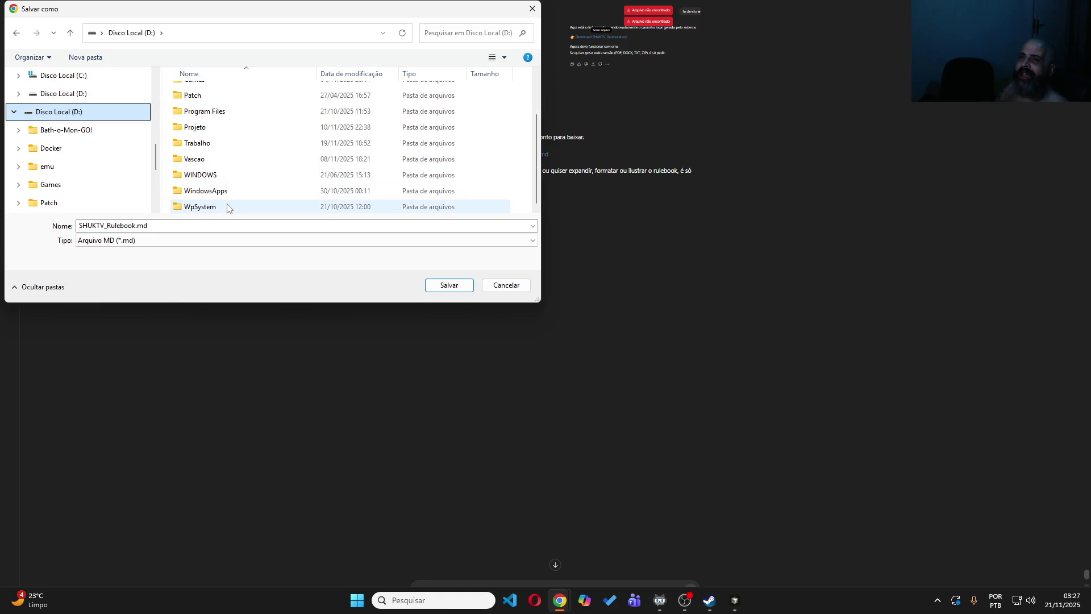
{"action": "double_click", "coordinate": [233, 128]}
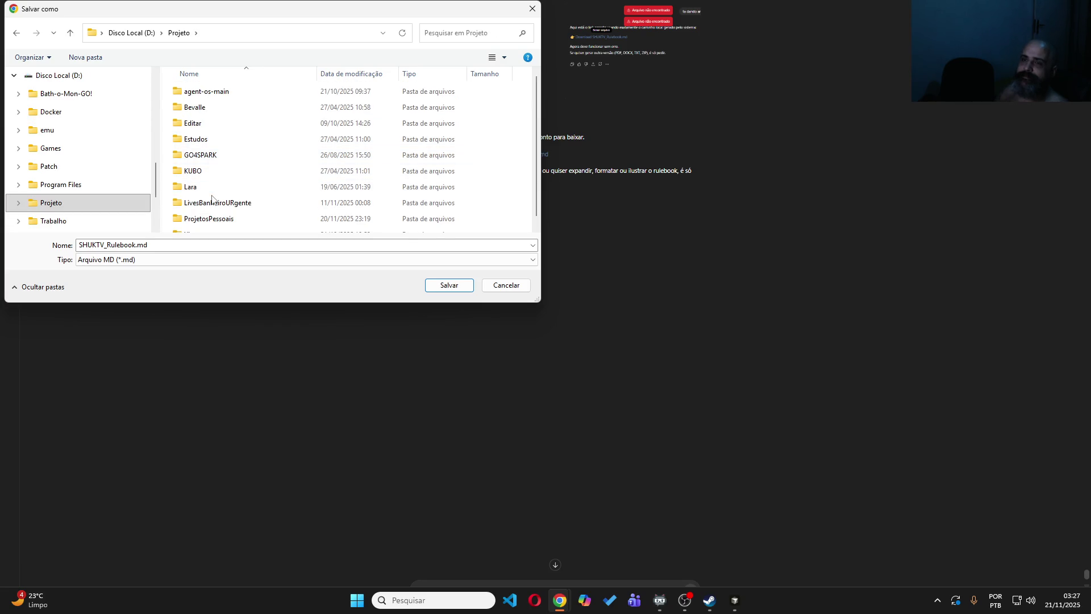
Open the ProjetosPessoais folder and select the LiveRPGCHARS folder
{"action": "double_click", "coordinate": [215, 219]}
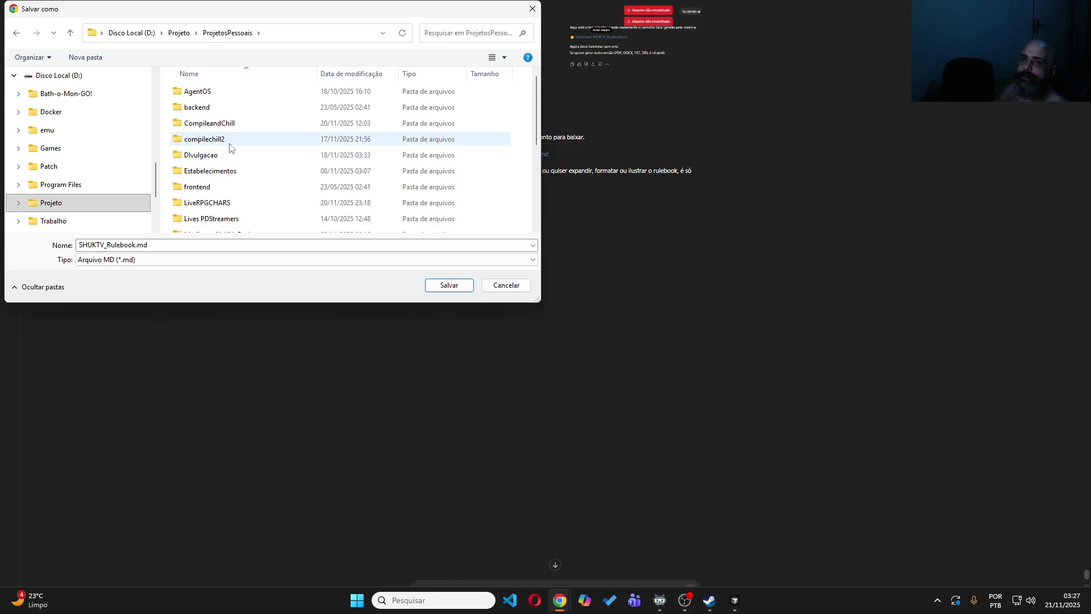
{"action": "scroll", "coordinate": [230, 147], "scroll_direction": "down", "scroll_amount": 3}
{"action": "scroll", "coordinate": [230, 164], "scroll_direction": "up", "scroll_amount": 1}
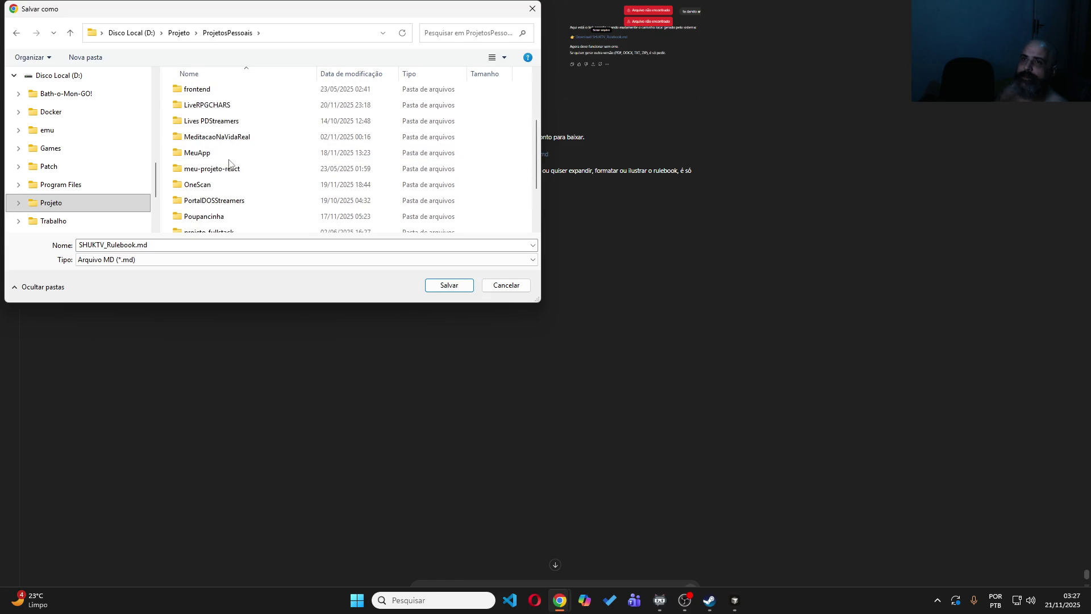
{"action": "left_click", "coordinate": [228, 107]}
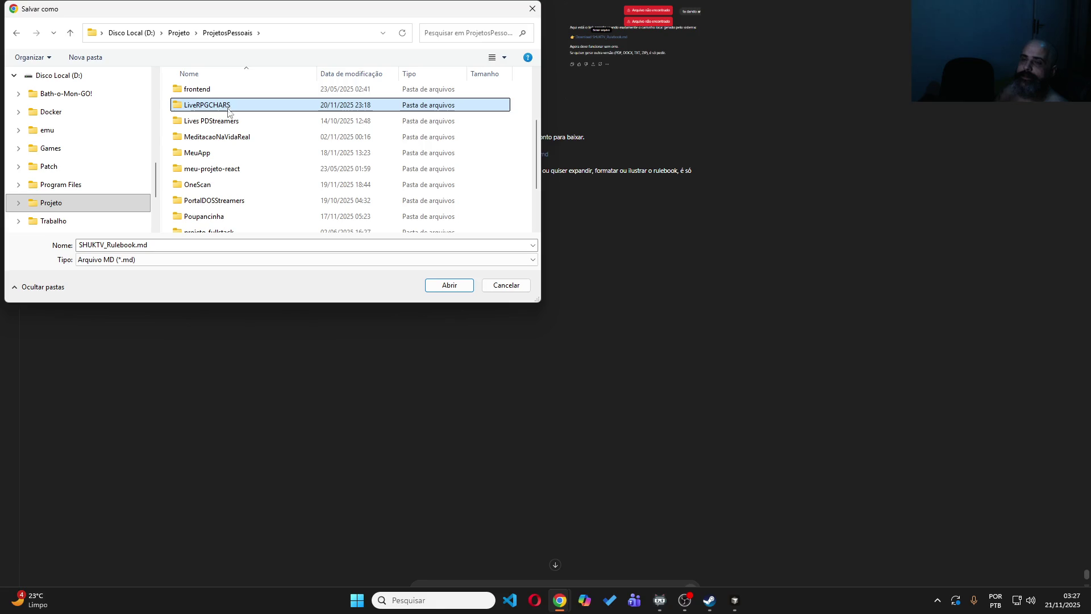
{"action": "scroll", "coordinate": [229, 114], "scroll_direction": "down", "scroll_amount": 2}
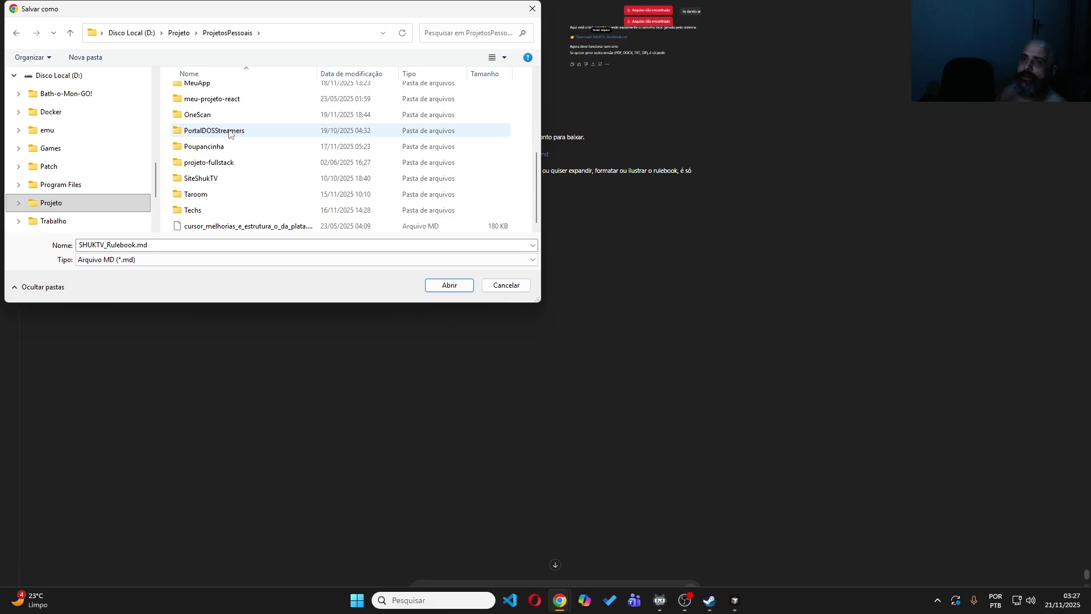
{"action": "scroll", "coordinate": [229, 131], "scroll_direction": "up", "scroll_amount": 3}
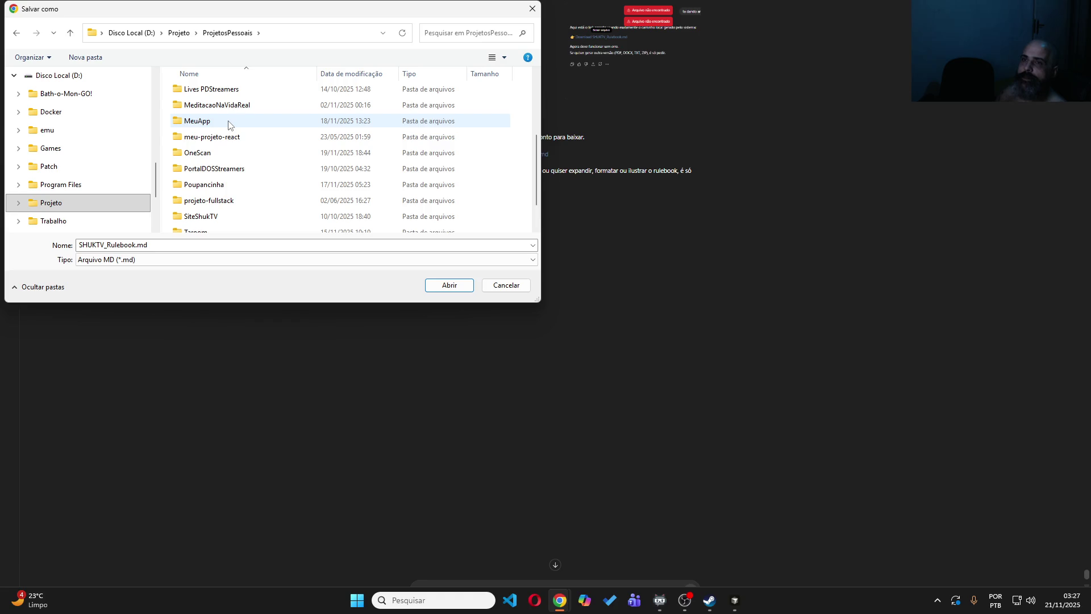
Rename LiveRPGCHARS to RPGSOLO, save SHUKTV_Rulebook.md there, and begin a new ChatGPT message
{"action": "key", "text": "F2"}
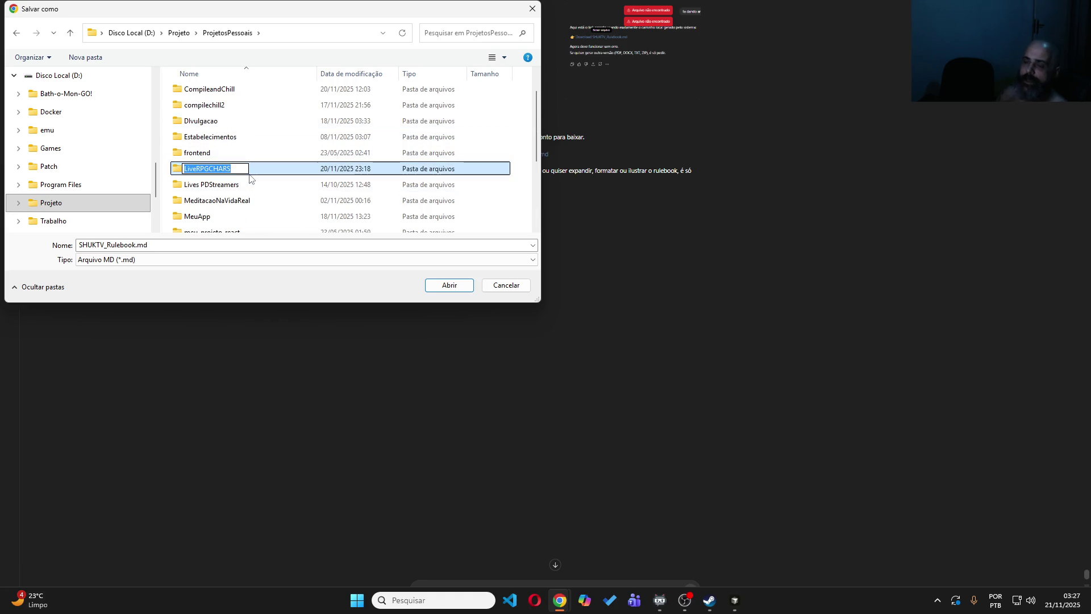
{"action": "type", "text": "RPG"}
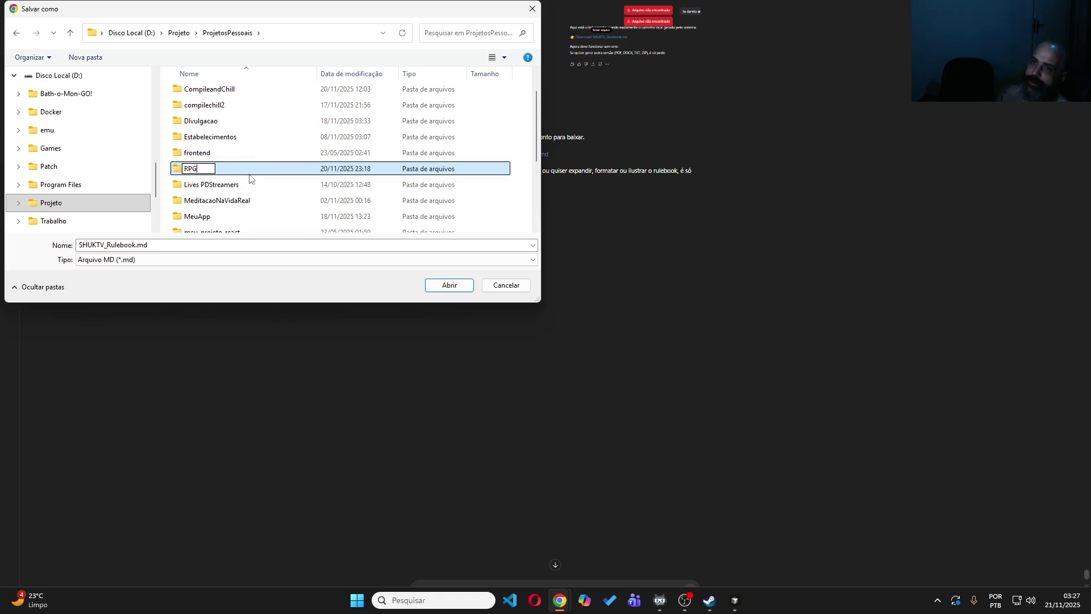
{"action": "type", "text": "SOLO"}
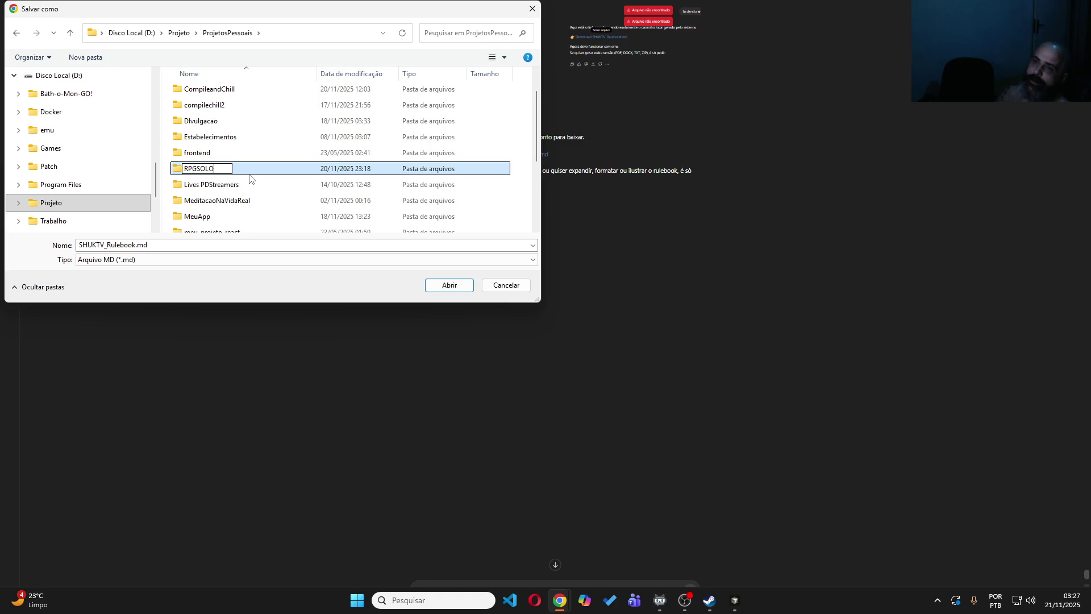
{"action": "key", "text": "Return"}
{"action": "key", "text": "Return"}
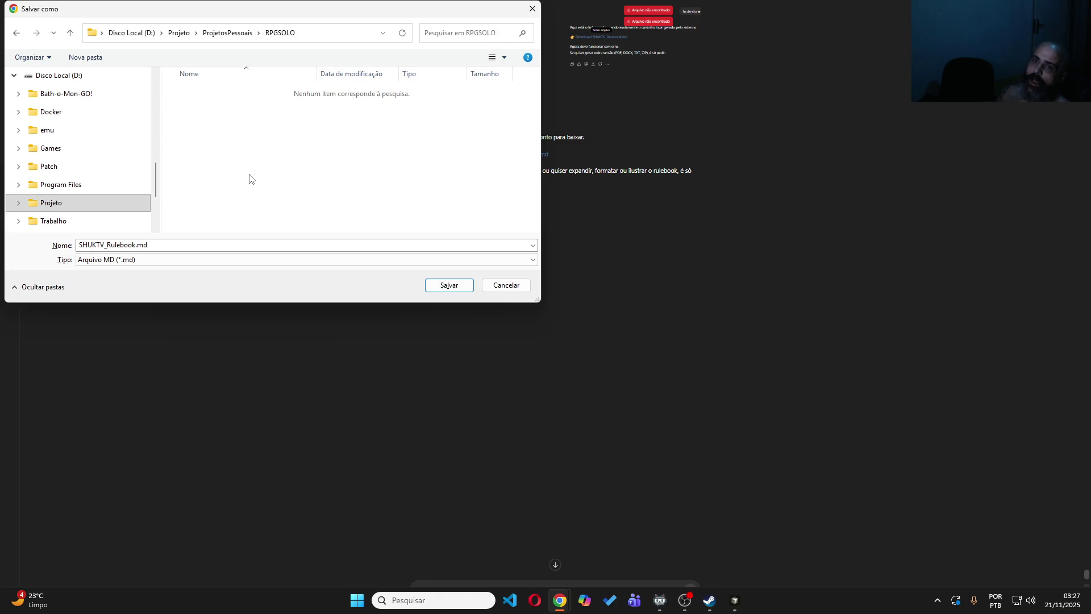
{"action": "left_click", "coordinate": [450, 286]}
{"action": "left_click", "coordinate": [518, 591]}
{"action": "type", "text": "Agora me "}
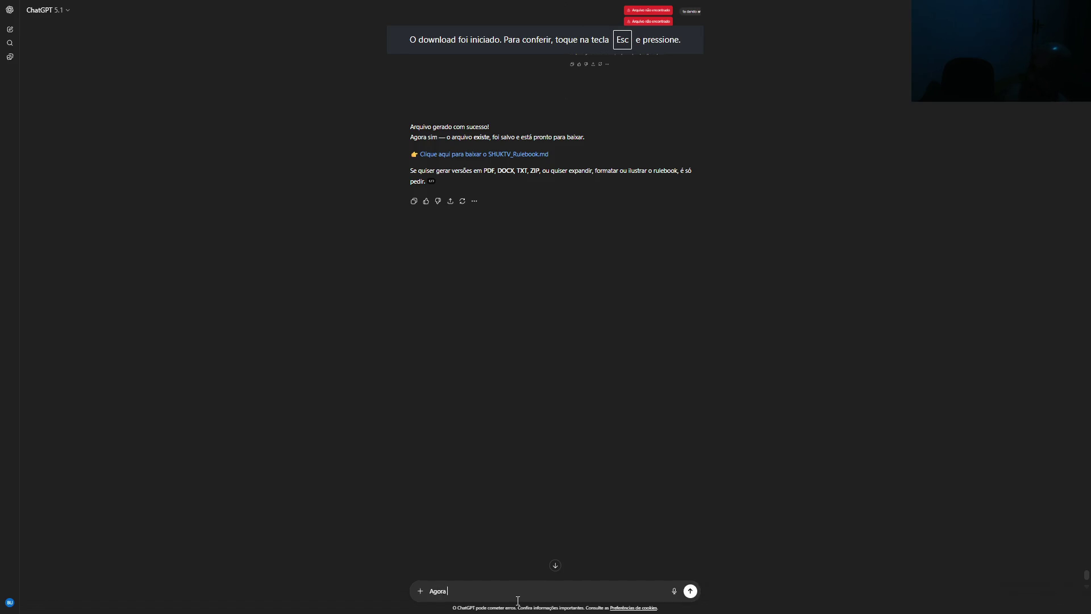
{"action": "type", "text": "da"}
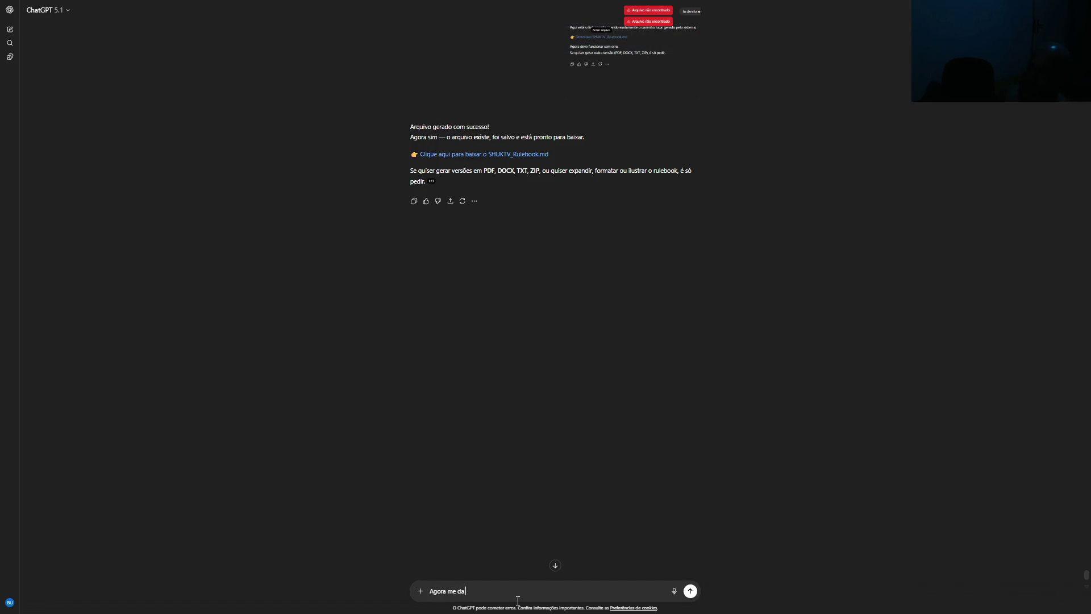
{"action": "type", "text": " um"}
Draft a request for an MD solo campaign system on the site's canvas, with scene symbolism and tap-to-discover items
{"action": "key", "text": "ctrl+shift+Left"}
{"action": "type", "text": "ND"}
{"action": "type", "text": "MD"}
{"action": "type", "text": " p"}
{"action": "type", "text": "riaa"}
{"action": "type", "text": "ma"}
{"action": "key", "text": "BackSpace"}
{"action": "key", "text": "BackSpace"}
{"action": "key", "text": "BackSpace"}
{"action": "type", "text": "m sistema de c"}
{"action": "type", "text": "ampna"}
{"action": "type", "text": "ha solo"}
{"action": "type", "text": "co us"}
{"action": "type", "text": "zando o canvas"}
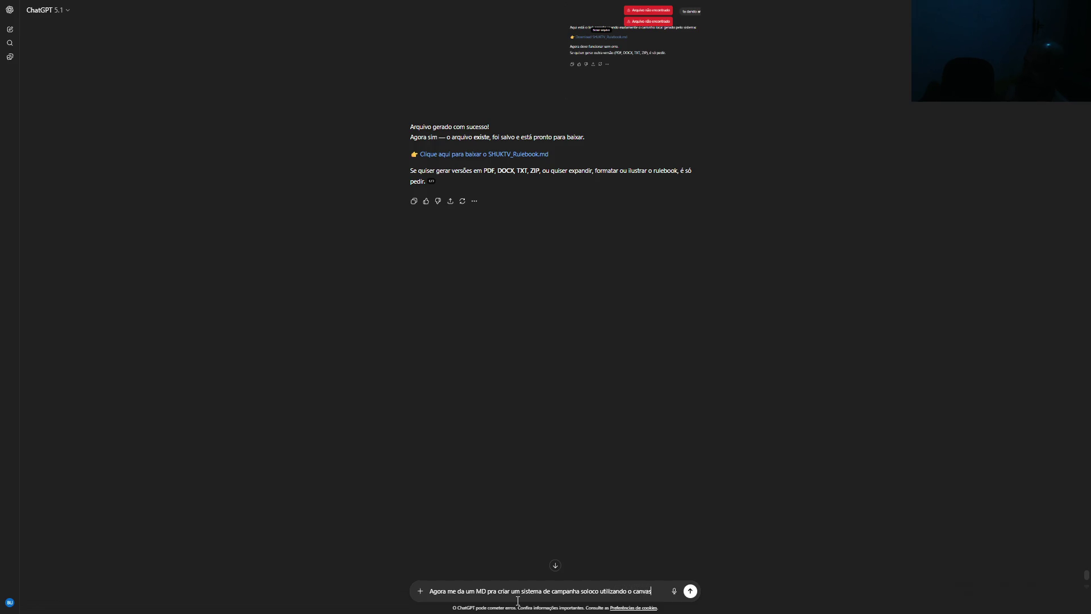
{"action": "type", "text": " no s"}
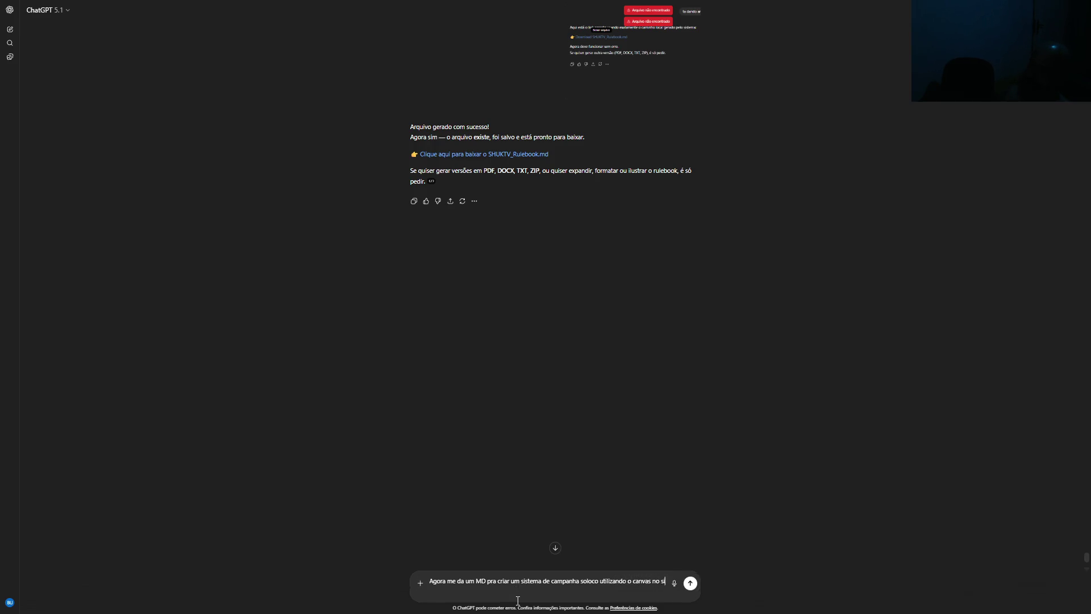
{"action": "type", "text": "ite p"}
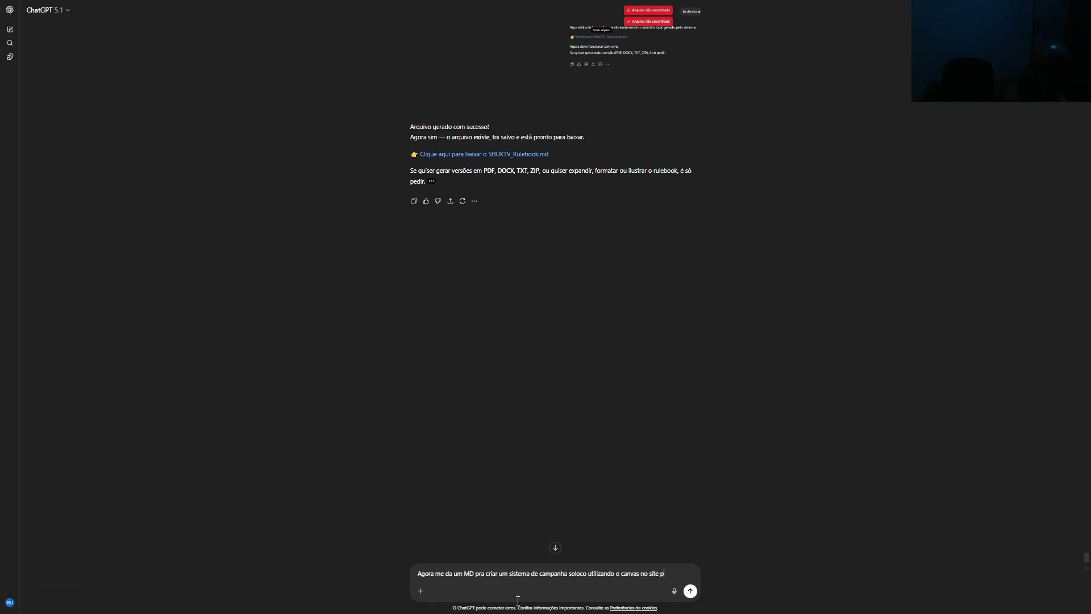
{"action": "type", "text": "ara eilizar"}
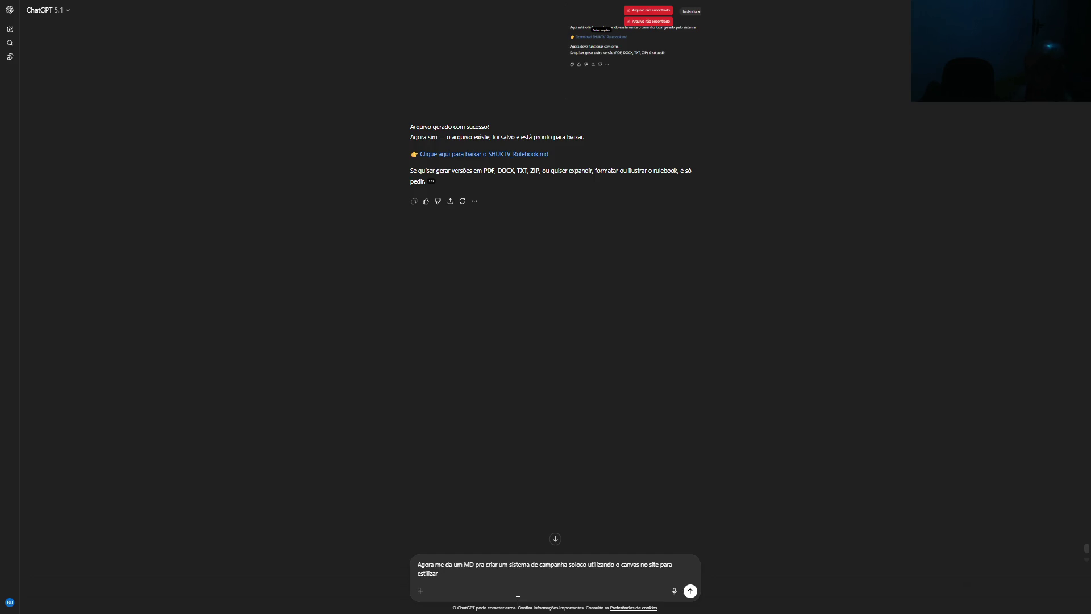
{"action": "type", "text": "e simbolizar a ce"}
{"action": "type", "text": "na,"}
{"action": "type", "text": " possibilitante"}
{"action": "type", "text": " toe"}
{"action": "key", "text": "BackSpace"}
{"action": "type", "text": "ques"}
{"action": "type", "text": " na tela "}
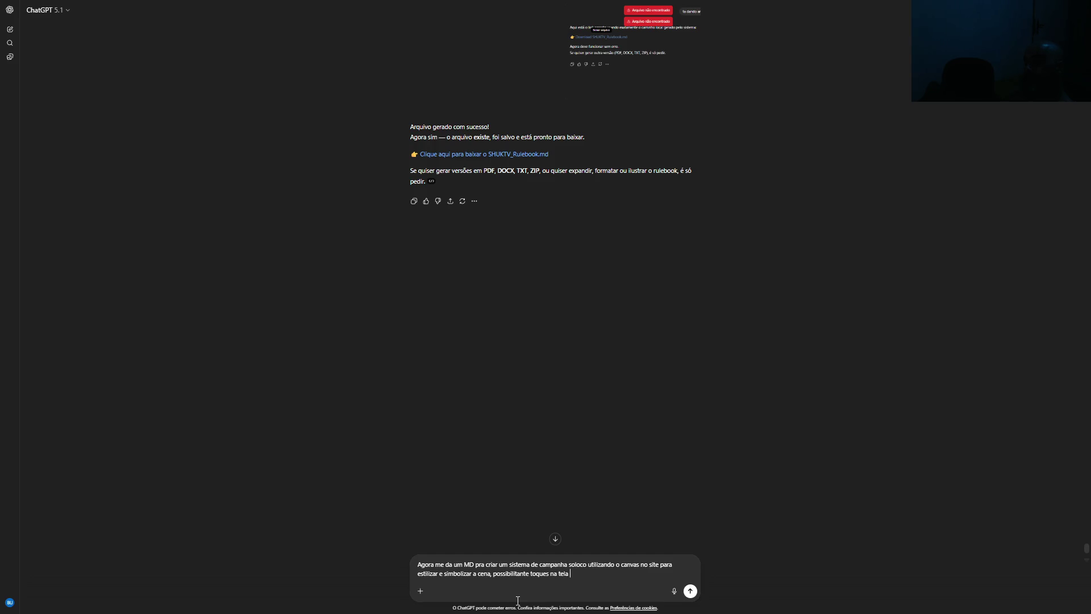
{"action": "type", "text": "para descob"}
{"action": "type", "text": "rir"}
{"action": "type", "text": "ir itens"}
{"action": "type", "text": "et"}
{"action": "type", "text": ". algo bem "}
{"action": "type", "text": "criativo"}
{"action": "type", "text": " que "}
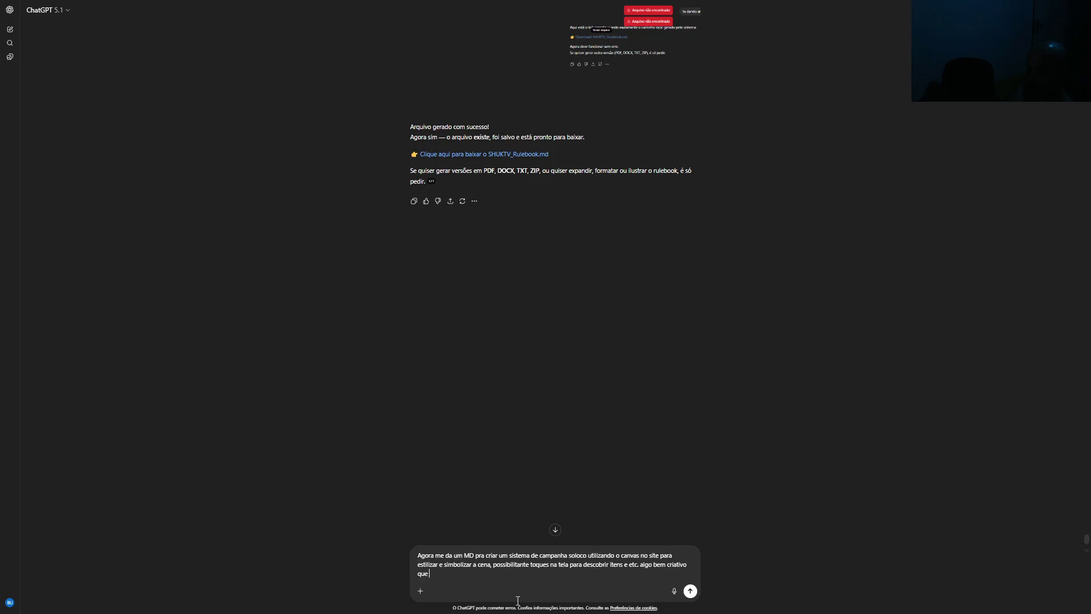
{"action": "type", "text": "a ia siga as in"}
{"action": "type", "text": "struçõe"}
{"action": "type", "text": "s na h"}
{"action": "type", "text": "ora de pass"}
{"action": "type", "text": "ar os p"}
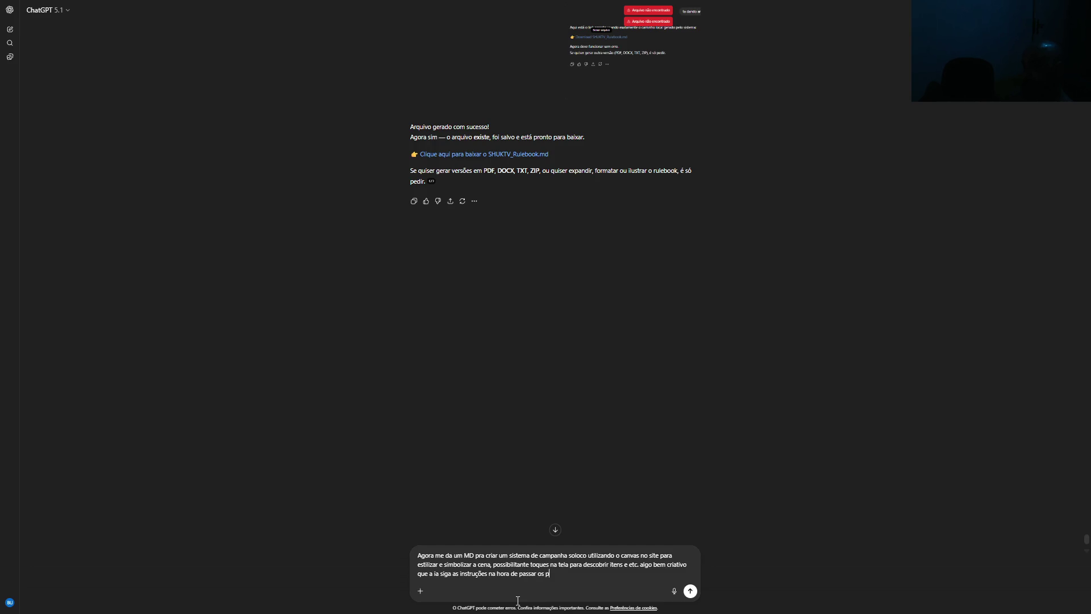
{"action": "type", "text": "aram"}
{"action": "type", "text": "os "}
{"action": "type", "text": "tros vindo"}
{"action": "type", "text": "s do banco q"}
{"action": "type", "text": "ue i"}
{"action": "type", "text": "ão mont"}
{"action": "type", "text": "a"}
{"action": "type", "text": "en"}
{"action": "type", "text": "ár"}
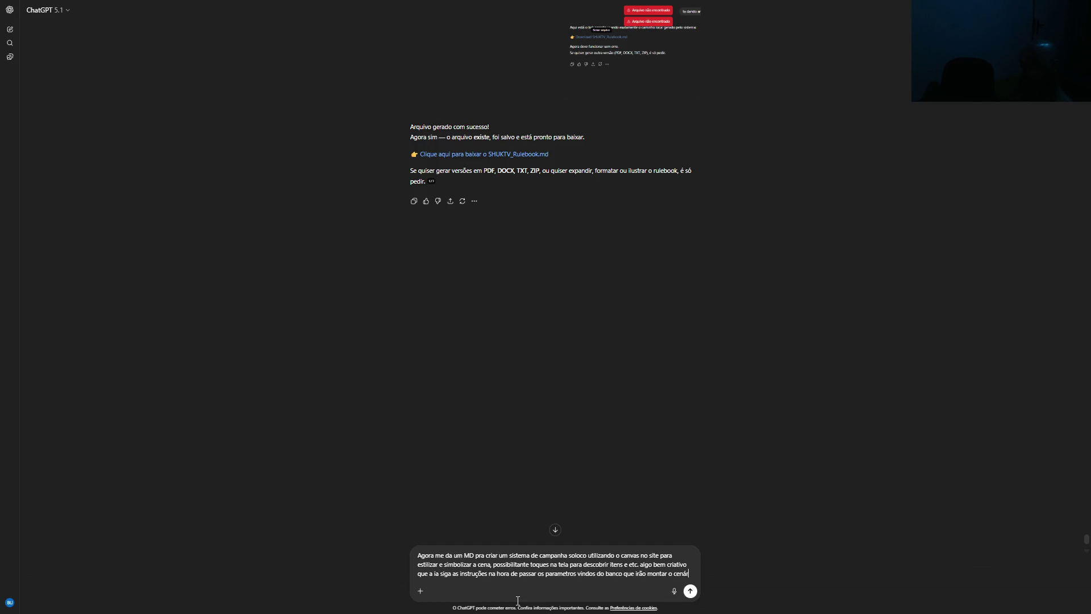
{"action": "type", "text": "io,"}
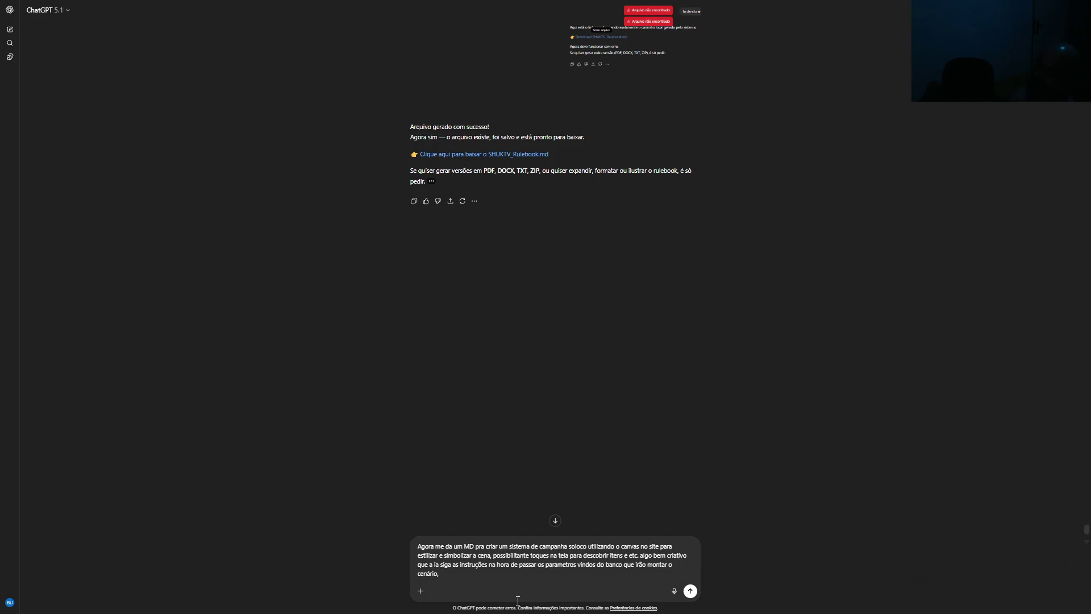
{"action": "type", "text": " ess"}
{"action": "type", "text": "s informa"}
{"action": "type", "text": "ções de cen"}
{"action": "type", "text": "ário precis"}
{"action": "type", "text": "am "}
{"action": "type", "text": "se"}
Correct 'soloco' to 'solo' and begin describing a DRIVER the AI uses to generate the campaign
{"action": "key", "text": "BackSpace"}
{"action": "key", "text": "BackSpace"}
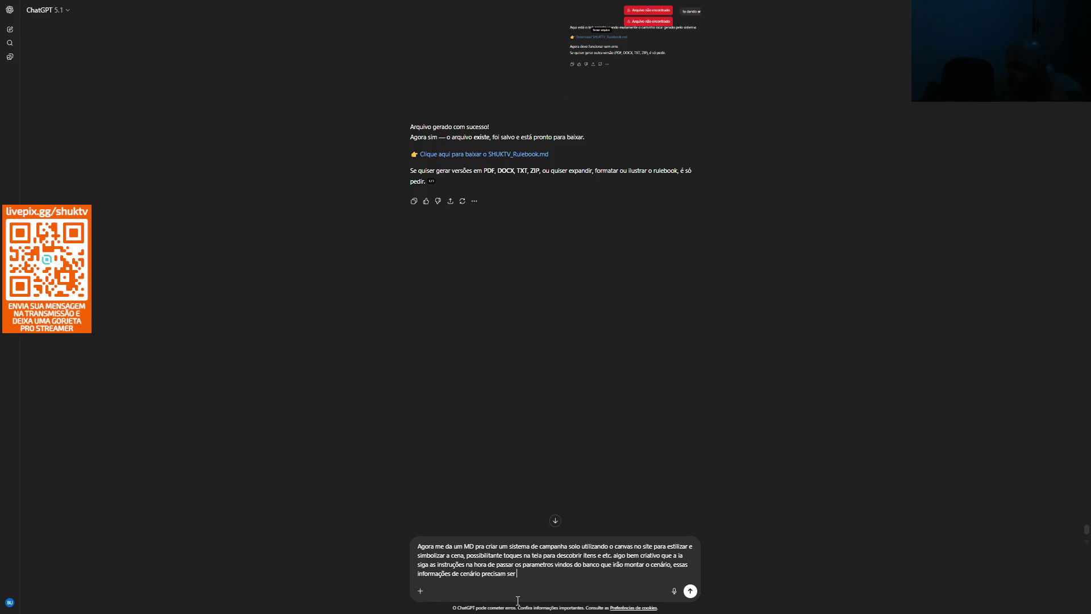
{"action": "type", "text": "ima"}
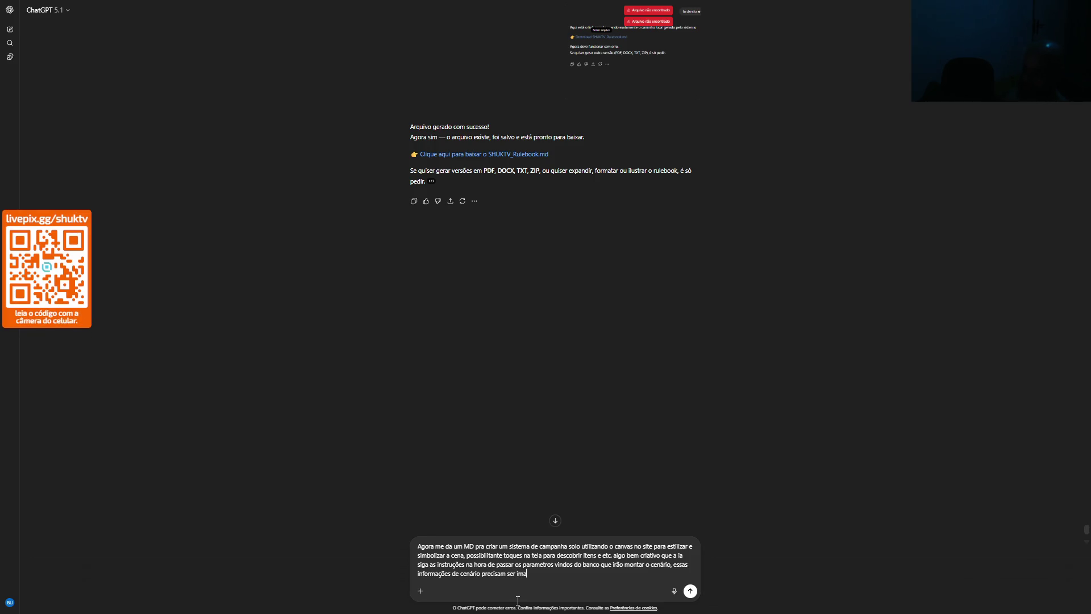
{"action": "type", "text": "gina que eu vou jo"}
{"action": "type", "text": "gar um DRIVE"}
{"action": "type", "text": "R p"}
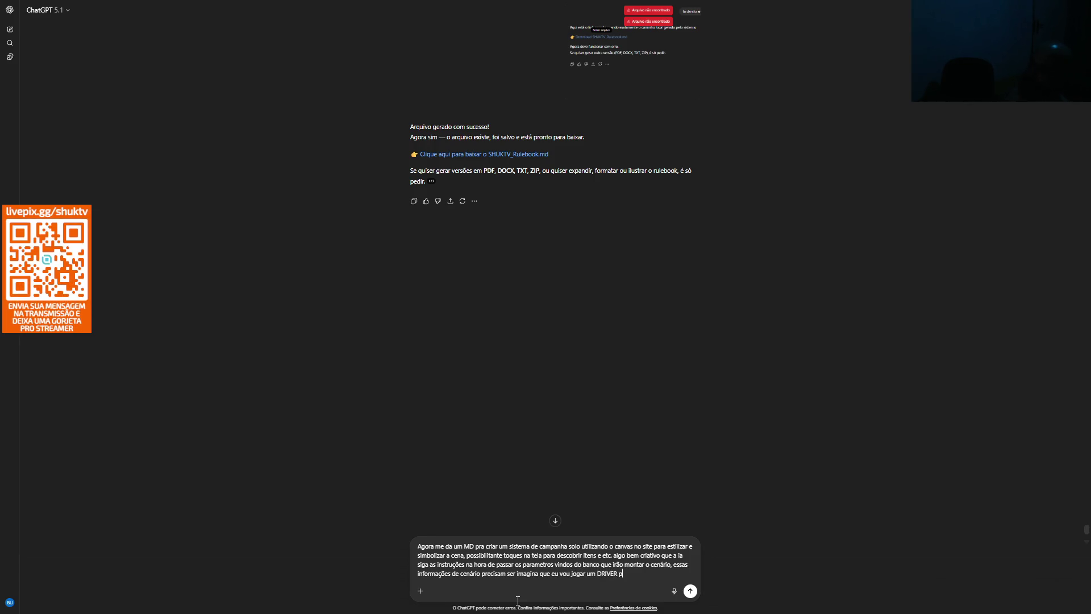
{"action": "type", "text": "ra IA gerar u"}
{"action": "type", "text": "ma am"}
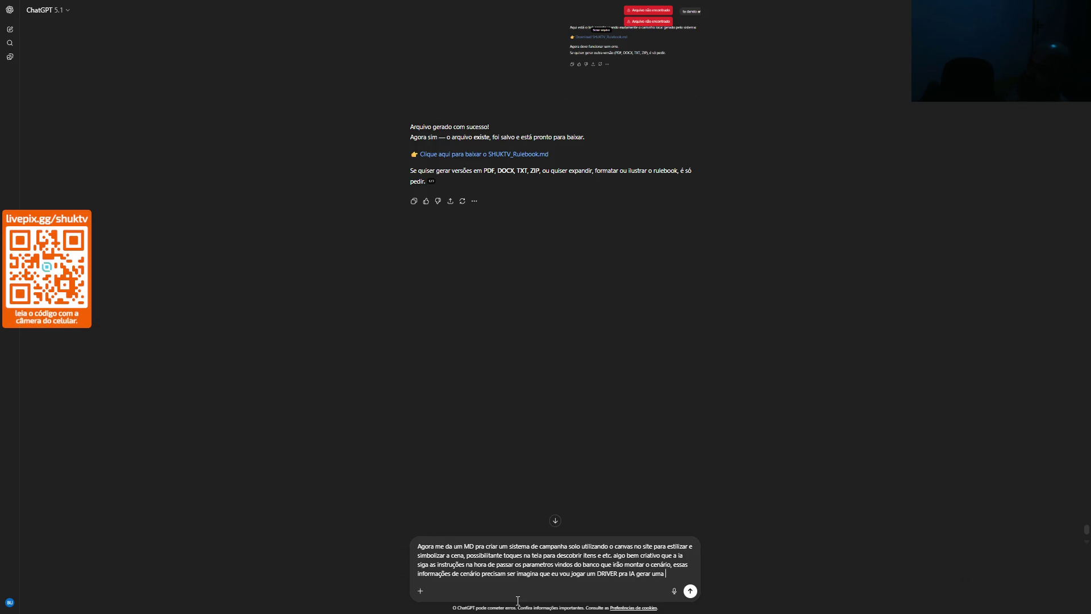
Add that the campaign and everything in the story, including effects, will live in the database
{"action": "key", "text": "BackSpace"}
{"action": "key", "text": "BackSpace"}
{"action": "type", "text": "campanh"}
{"action": "type", "text": "a e"}
{"action": "type", "text": " tudo en"}
{"action": "type", "text": "vov"}
{"action": "type", "text": "do na his"}
{"action": "type", "text": "ór"}
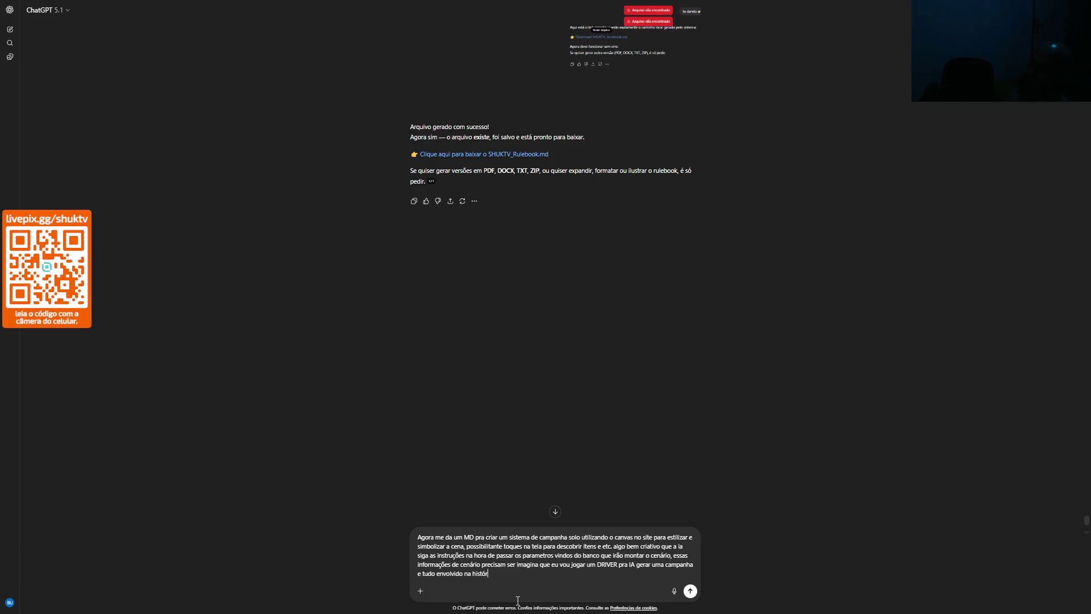
{"action": "type", "text": "ia vai estr"}
{"action": "type", "text": "ar no banco d"}
{"action": "type", "text": "e dados"}
{"action": "type", "text": " inclusive os efeitos"}
{"action": "type", "text": "("}
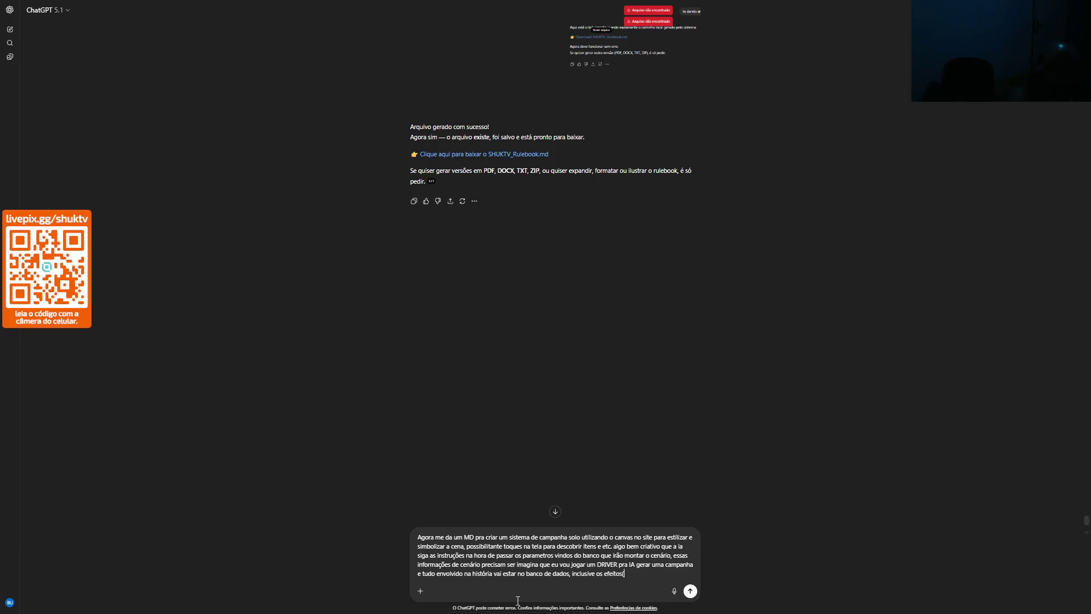
{"action": "type", "text": " inclu"}
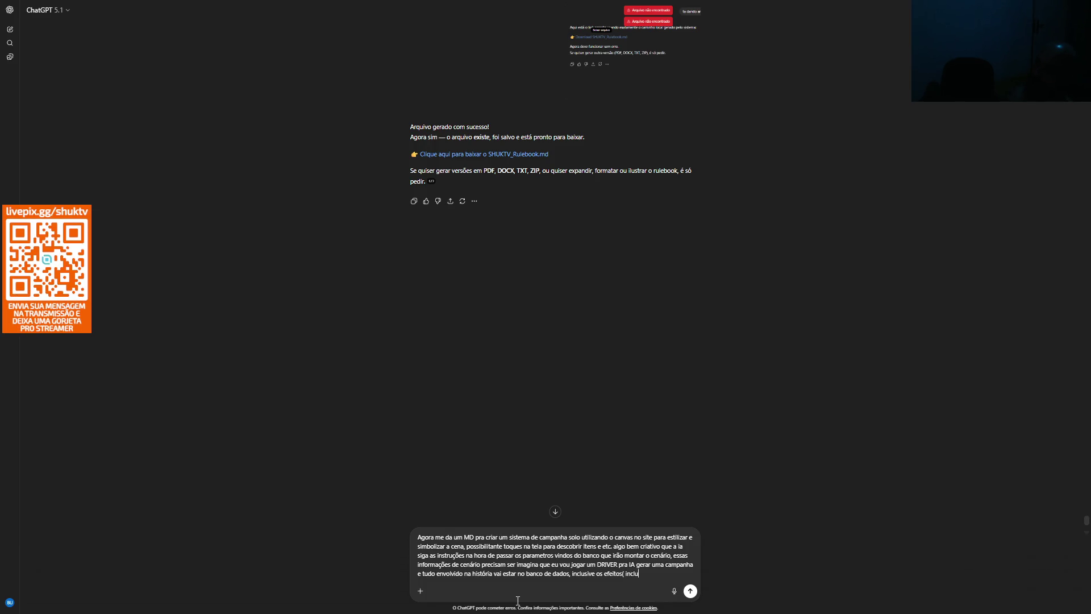
{"action": "type", "text": "tel de pers"}
{"action": "type", "text": "ona"}
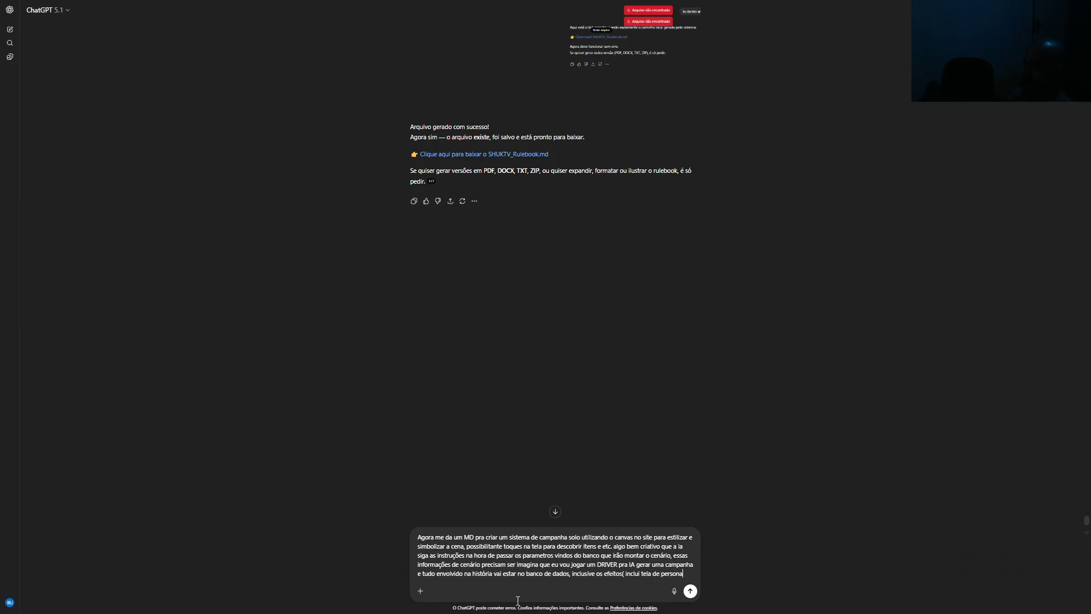
{"action": "type", "text": "gem sem foto "}
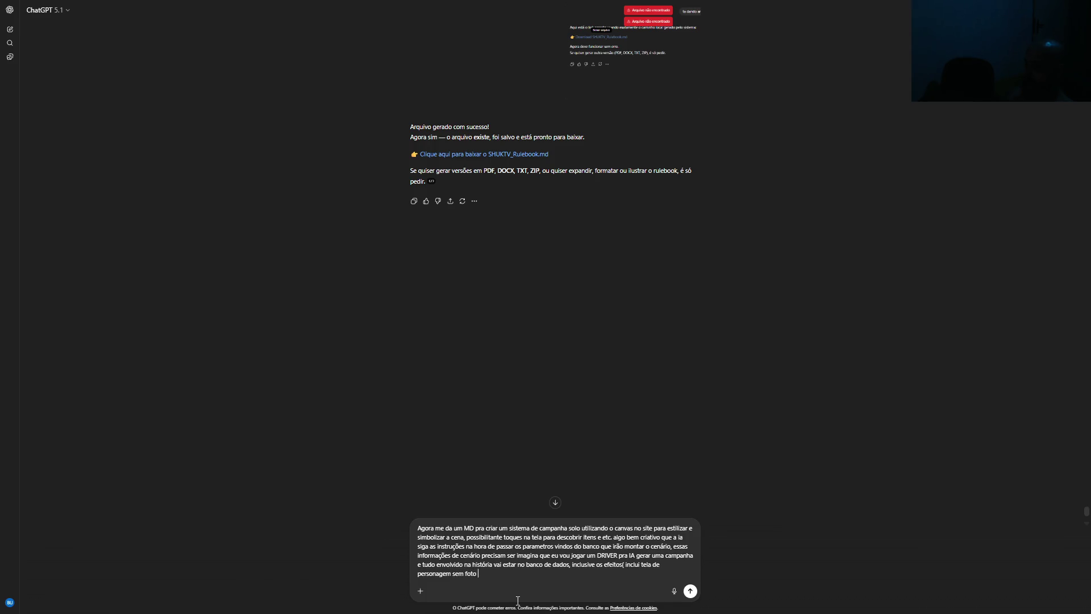
{"action": "type", "text": "mas com dados editavel"}
{"action": "type", "text": "is no in"}
{"action": "type", "text": "icio da ca"}
{"action": "type", "text": "mpanha"}
Add life and item systems, no free will, class-based choices, and a request for a complete raw idea
{"action": "type", "text": ", sistema de"}
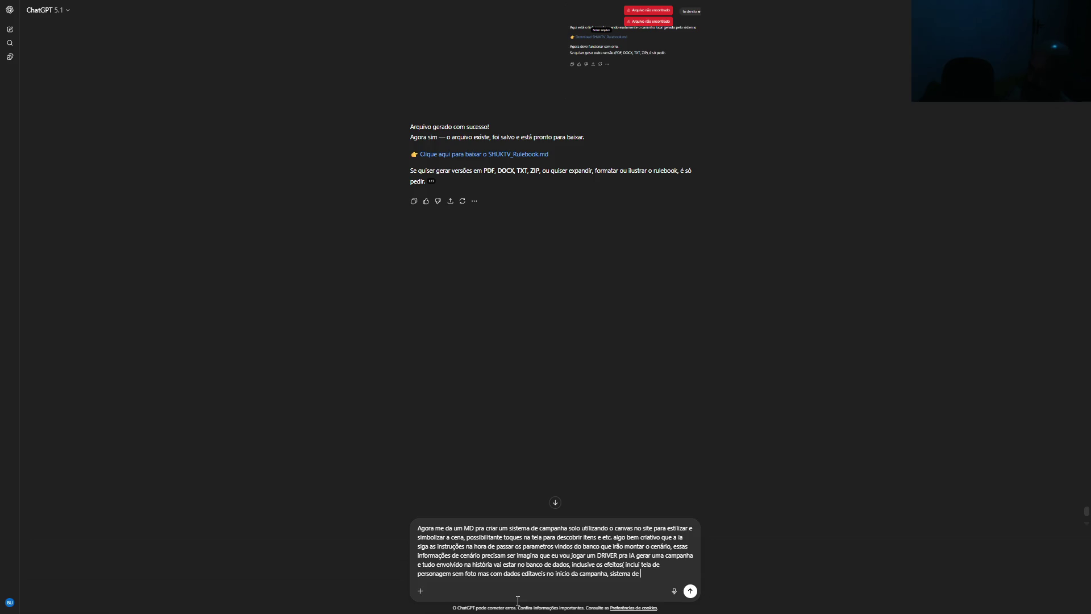
{"action": "type", "text": " life, "}
{"action": "type", "text": "itens, d"}
{"action": "type", "text": "a"}
{"action": "key", "text": "BackSpace"}
{"action": "key", "text": "BackSpace"}
{"action": "type", "text": "nada"}
{"action": "type", "text": "de"}
{"action": "type", "text": "v"}
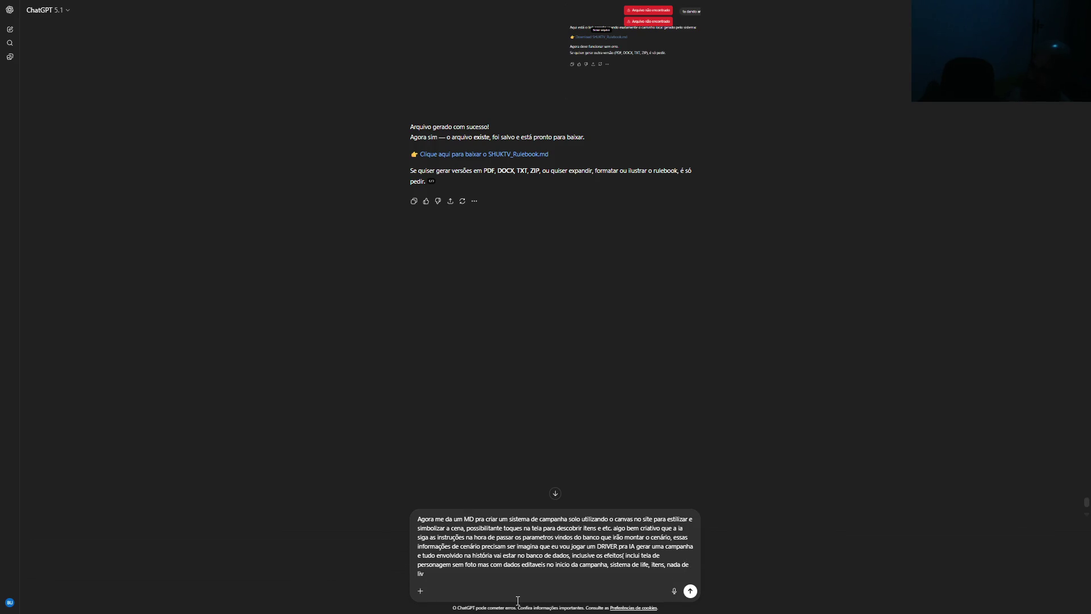
{"action": "type", "text": "vre arbitri"}
{"action": "type", "text": "o, coisas pod"}
{"action": "type", "text": "em ser escolhida"}
{"action": "type", "text": "s de acordo co"}
{"action": "type", "text": "m a classe."}
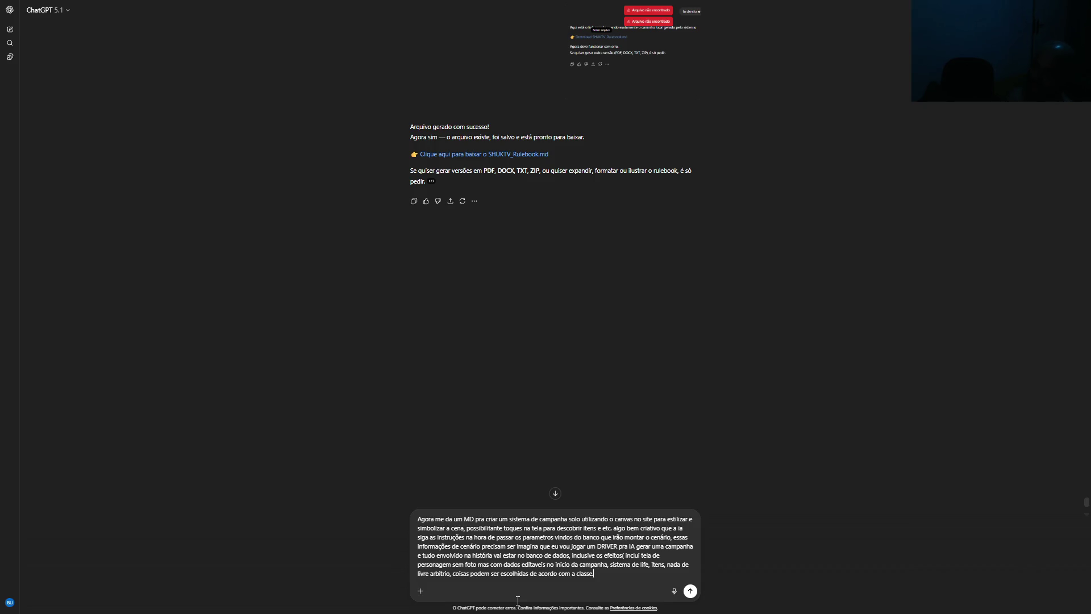
{"action": "type", "text": "bora, depois incremento mais, que"}
{"action": "type", "text": "ro uma raw a"}
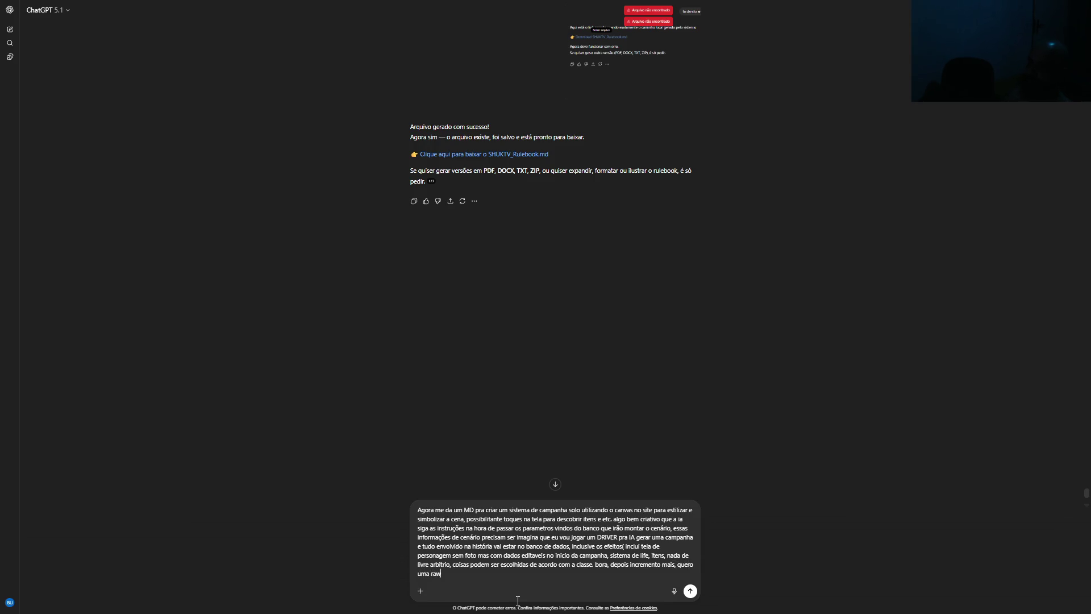
{"action": "type", "text": "DEA com"}
{"action": "type", "text": "plet"}
{"action": "type", "text": "a levando c"}
{"action": "type", "text": " em consider"}
{"action": "type", "text": "ação o"}
{"action": "type", "text": " RU"}
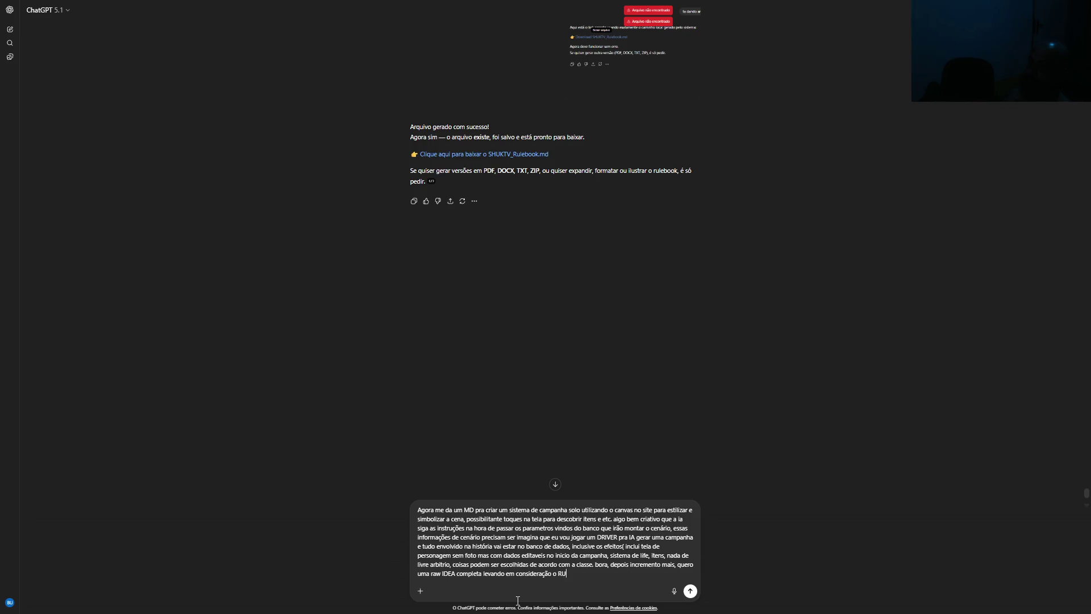
{"action": "type", "text": "LEBOOK ("}
{"action": "type", "text": "ignorando "}
{"action": "type", "text": "p"}
{"action": "type", "text": "arte de"}
{"action": "type", "text": " livre abit"}
{"action": "type", "text": "rio e"}
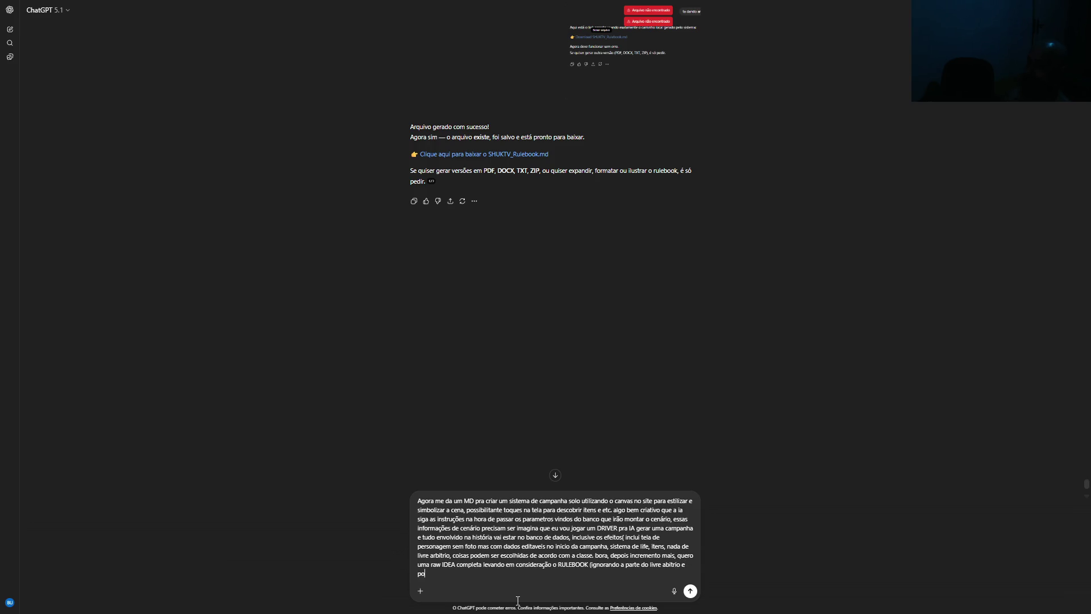
{"action": "type", "text": " por enquanto d"}
{"action": "type", "text": "as fotos"}
Note it will be illustrated/drawn, cite Gemini's Three.js drawings, ask for tech suggestions, and send
{"action": "type", "text": "(ser"}
{"action": "type", "text": "á algo "}
{"action": "type", "text": "ilus"}
{"action": "type", "text": "trado"}
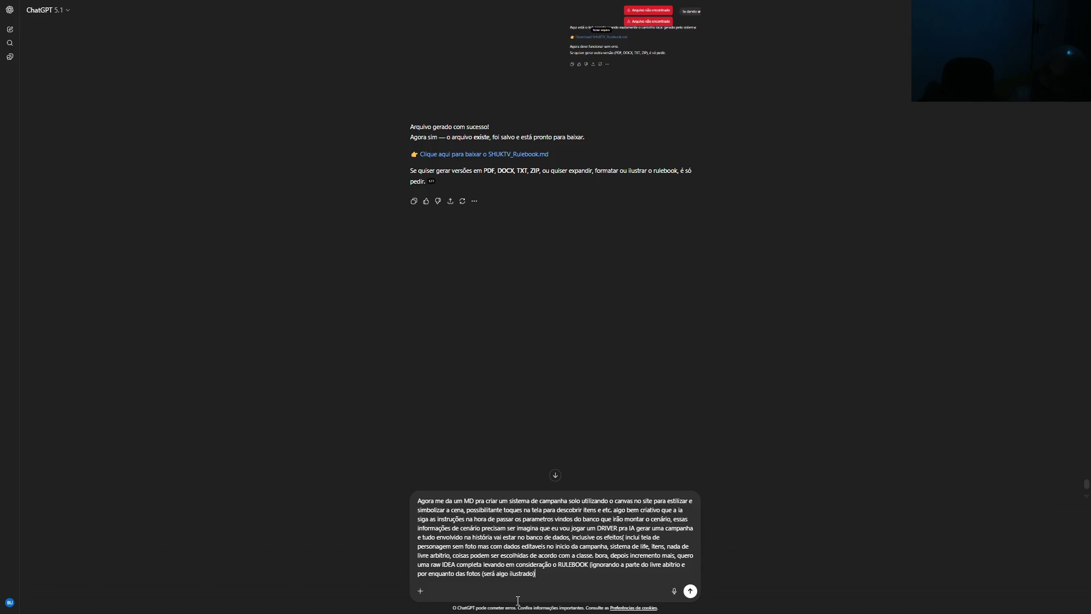
{"action": "type", "text": "/ dese"}
{"action": "type", "text": "nhado"}
{"action": "type", "text": ", se pude"}
{"action": "type", "text": "r sugerir um"}
{"action": "type", "text": "a forma mel"}
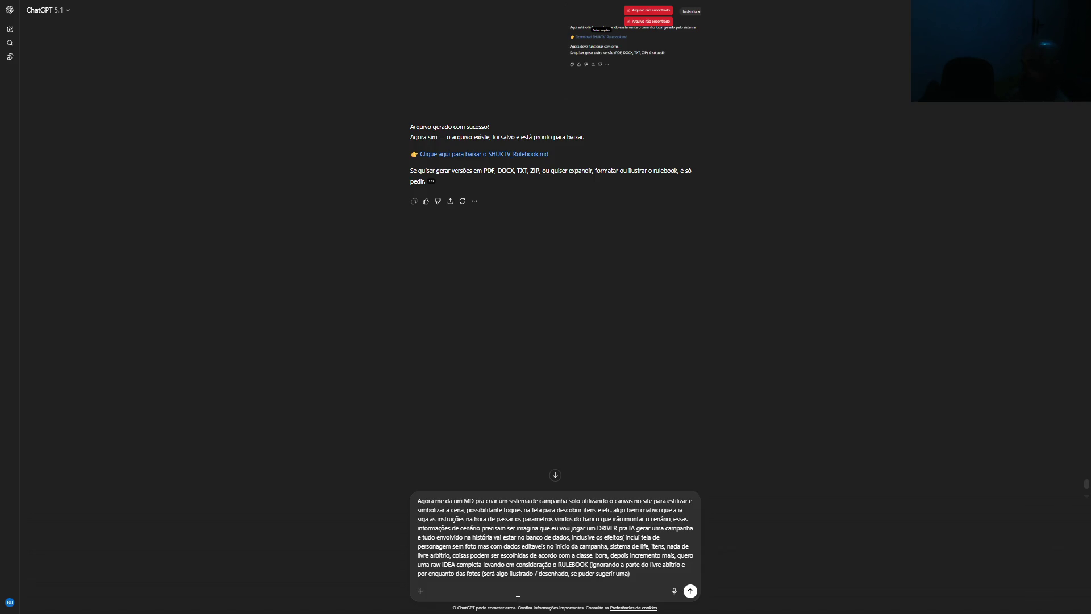
{"action": "type", "text": "hor, eu vi o "}
{"action": "type", "text": "GMI"}
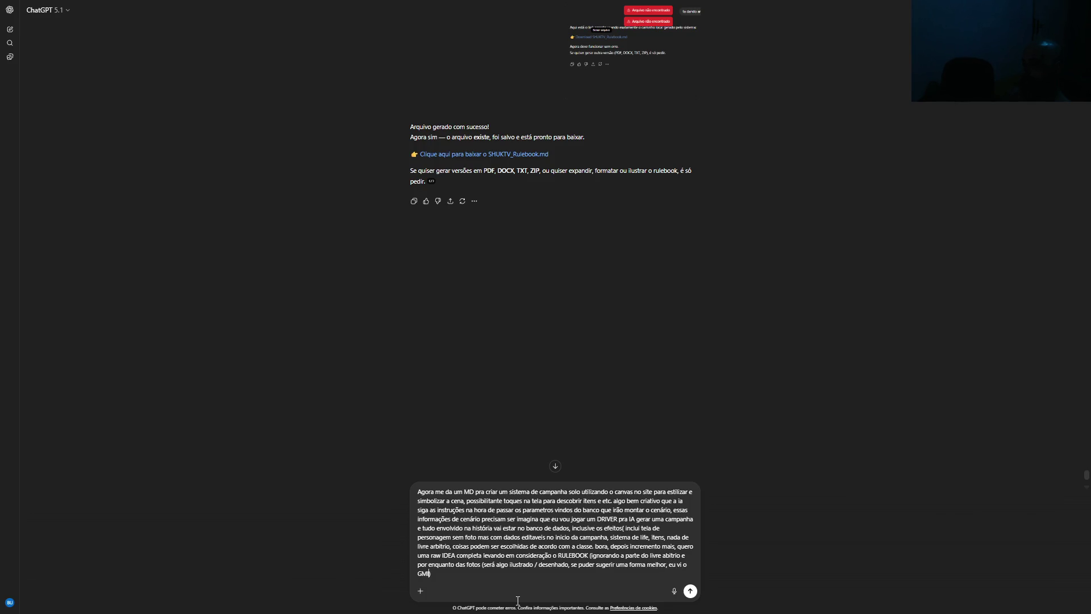
{"action": "type", "text": "ENI"}
{"action": "key", "text": "BackSpace"}
{"action": "type", "text": "MINI desenhar umas coisas absurdas no "}
{"action": "type", "text": "Three.js"}
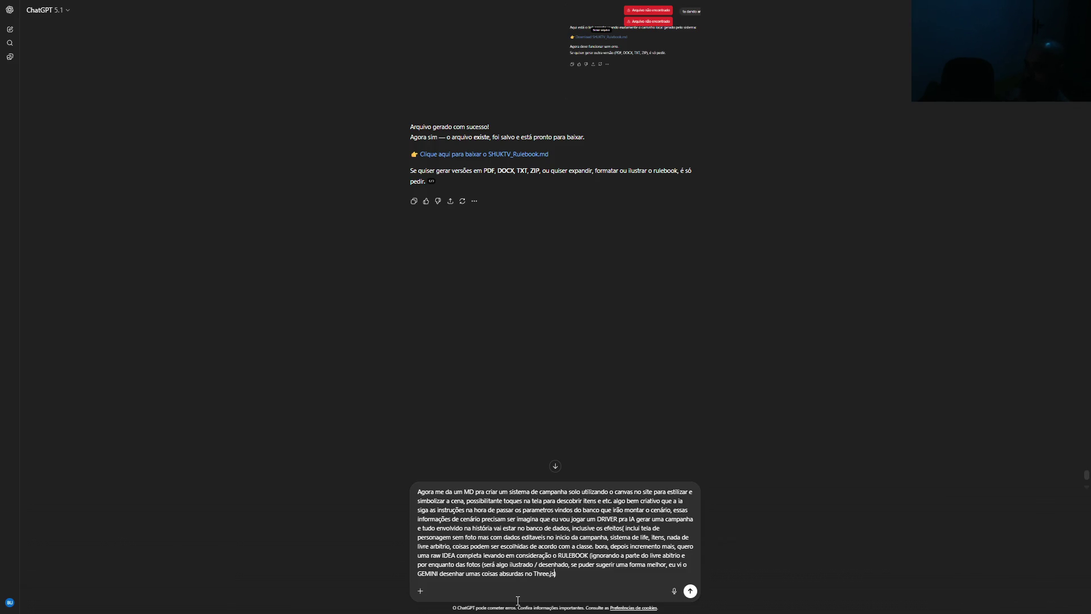
{"action": "key", "text": "BackSpace"}
{"action": "key", "text": "shift+Return"}
{"action": "type", "text": "ugere techs e etc.."}
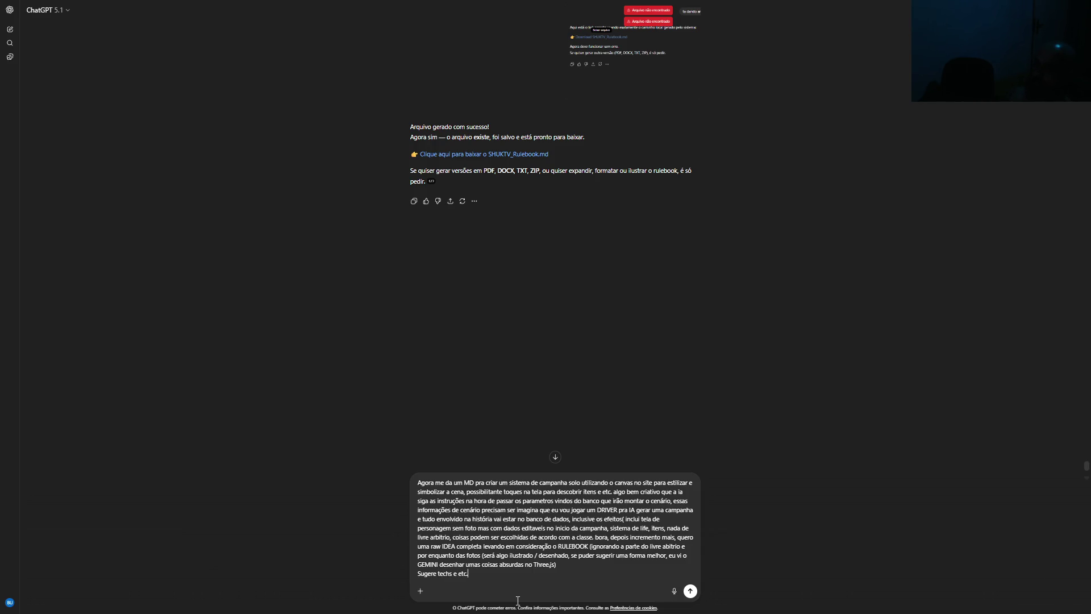
{"action": "type", "text": " falei do can"}
{"action": "type", "text": "vas pq eu s"}
{"action": "type", "text": "ó conheço"}
{"action": "type", "text": " ele."}
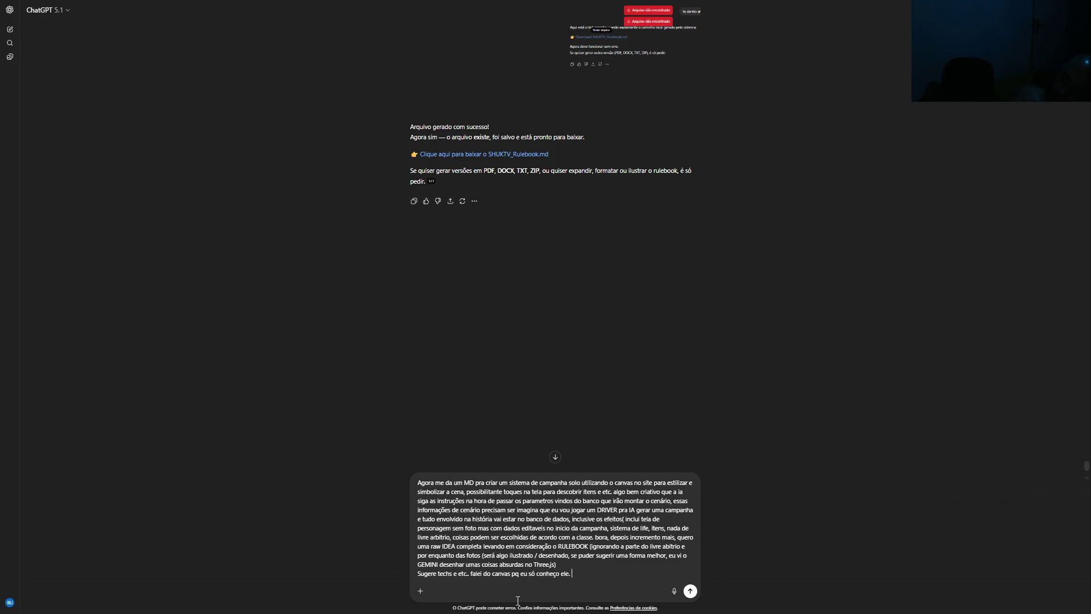
{"action": "key", "text": "Return"}
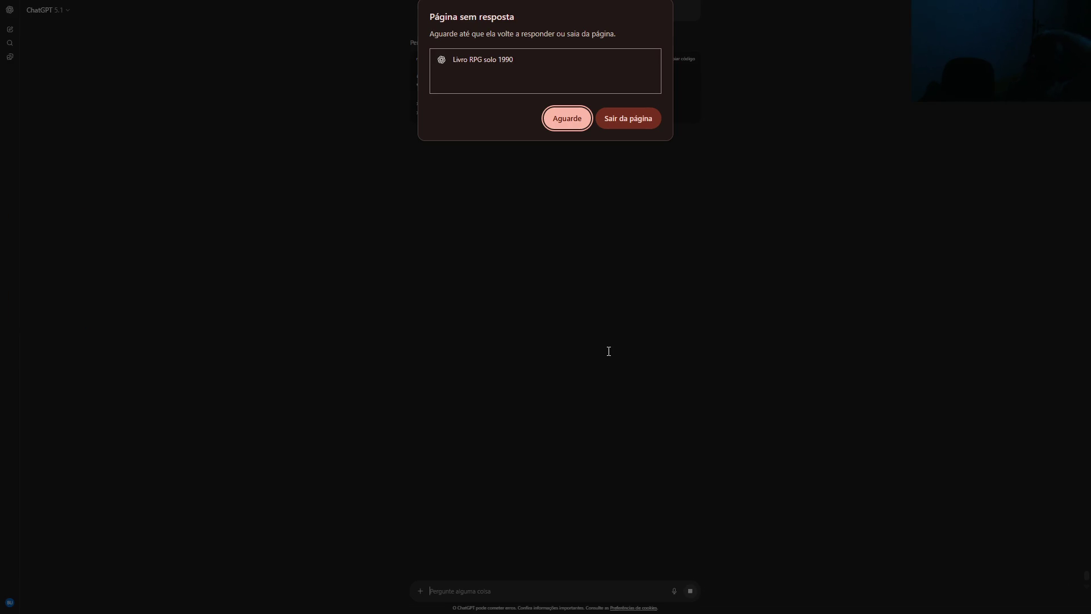
Keep waiting twice on the unresponsive ChatGPT page, exit fullscreen, then close the ChatGPT tab
{"action": "left_click", "coordinate": [567, 119]}
{"action": "left_click", "coordinate": [565, 121]}
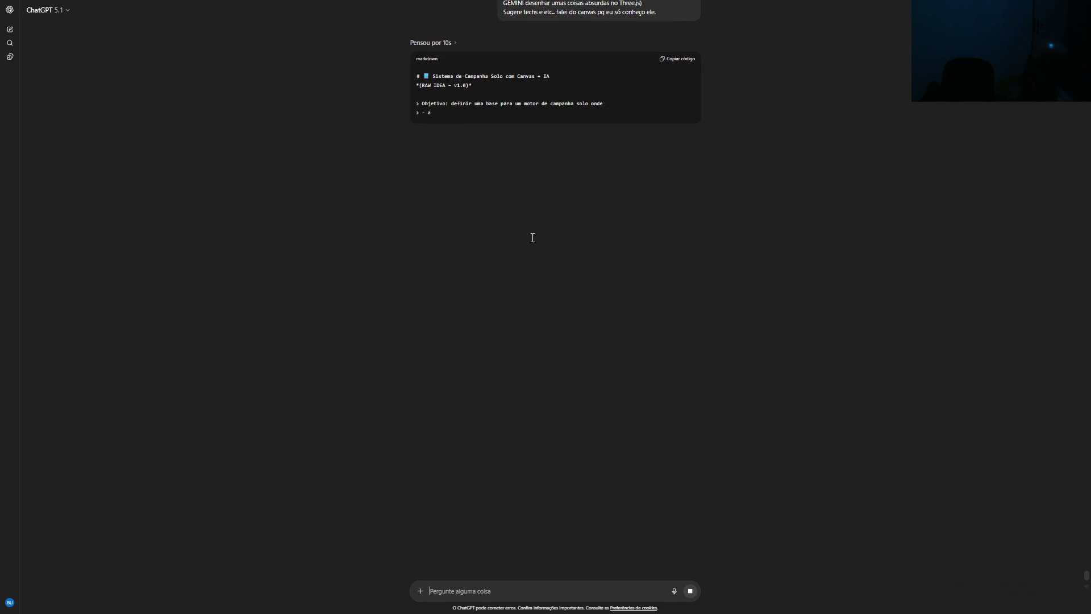
{"action": "key", "text": "F11"}
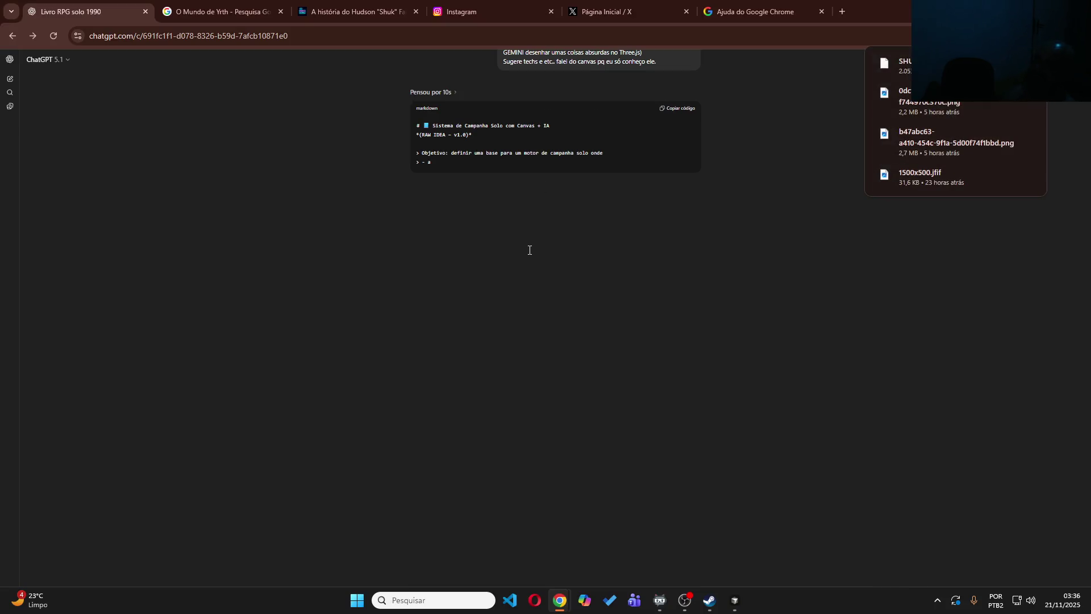
{"action": "left_click", "coordinate": [146, 12]}
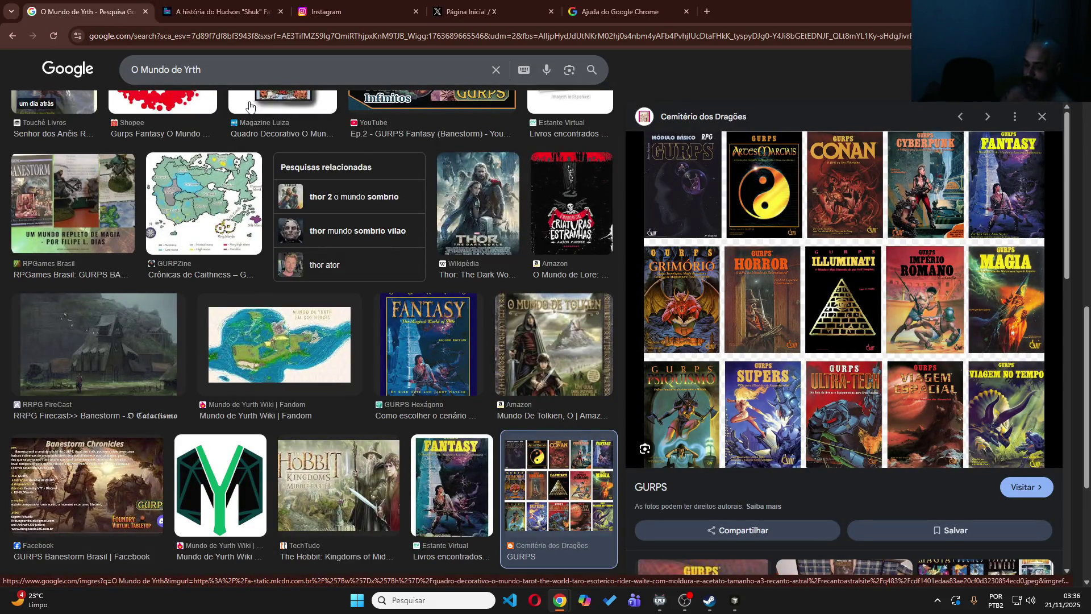
Reopen the accidentally closed ChatGPT conversation tab with Ctrl+Shift+T
{"action": "key", "text": "ctrl+shift+t"}
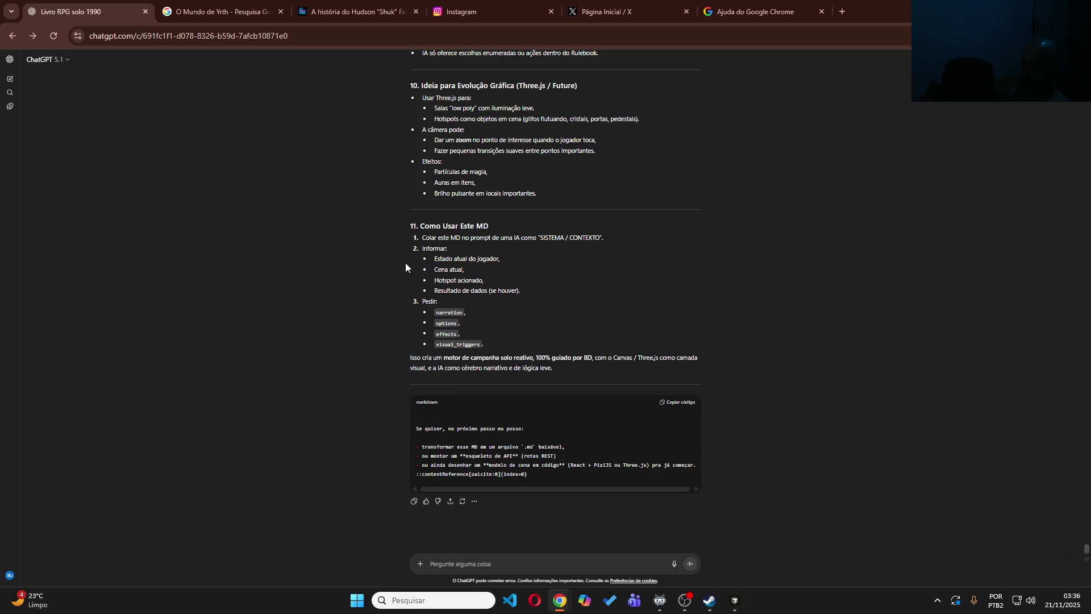
Scroll back up through the campaign-system reply to review it
{"action": "scroll", "coordinate": [404, 262], "scroll_direction": "up", "scroll_amount": 6}
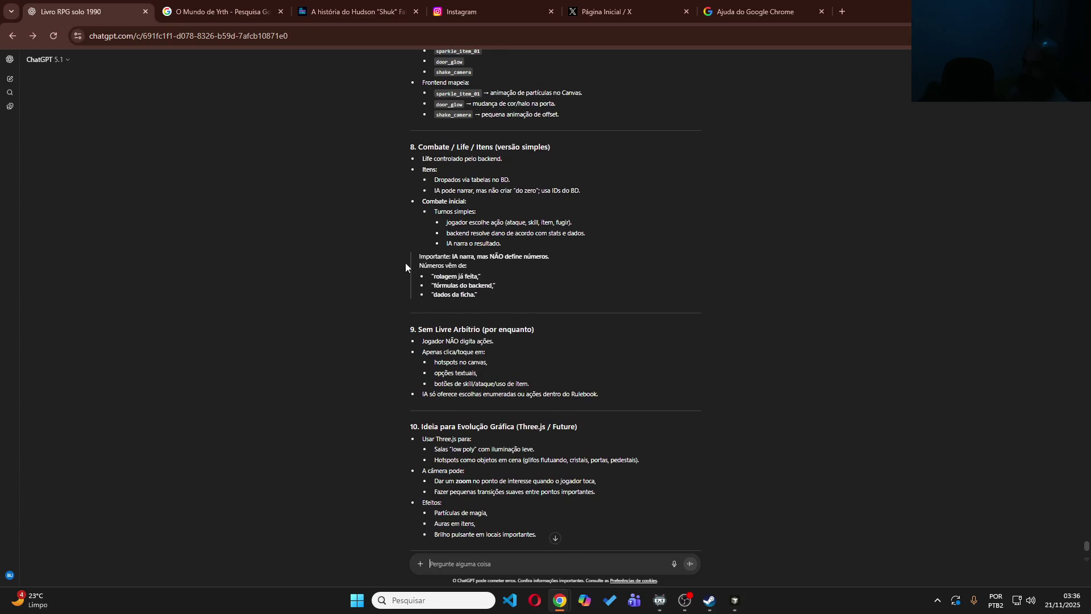
{"action": "scroll", "coordinate": [405, 263], "scroll_direction": "up", "scroll_amount": 7}
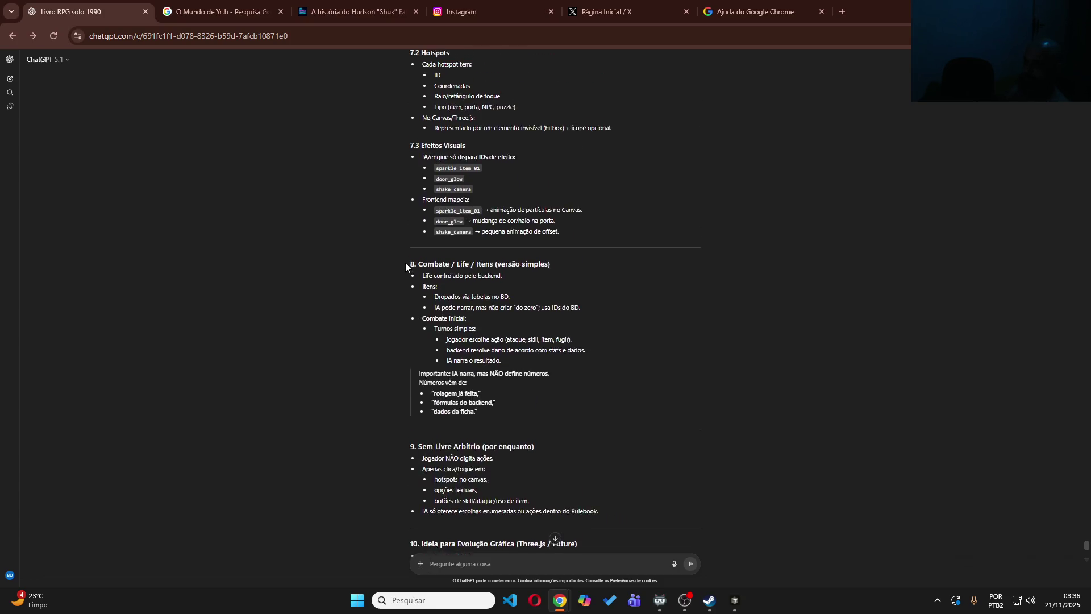
{"action": "scroll", "coordinate": [404, 263], "scroll_direction": "up", "scroll_amount": 10}
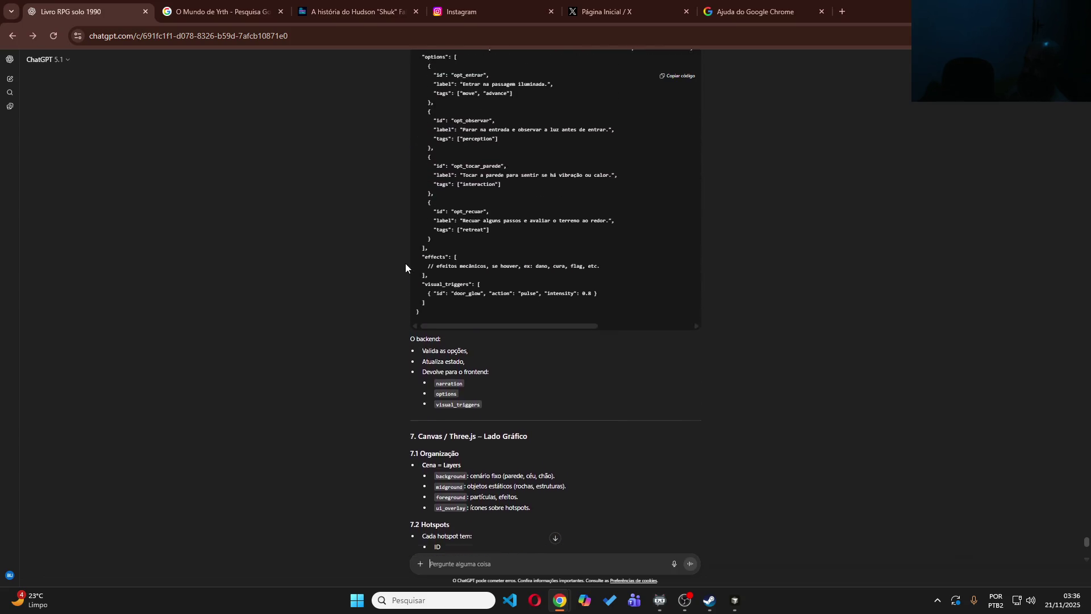
{"action": "scroll", "coordinate": [405, 264], "scroll_direction": "up", "scroll_amount": 12}
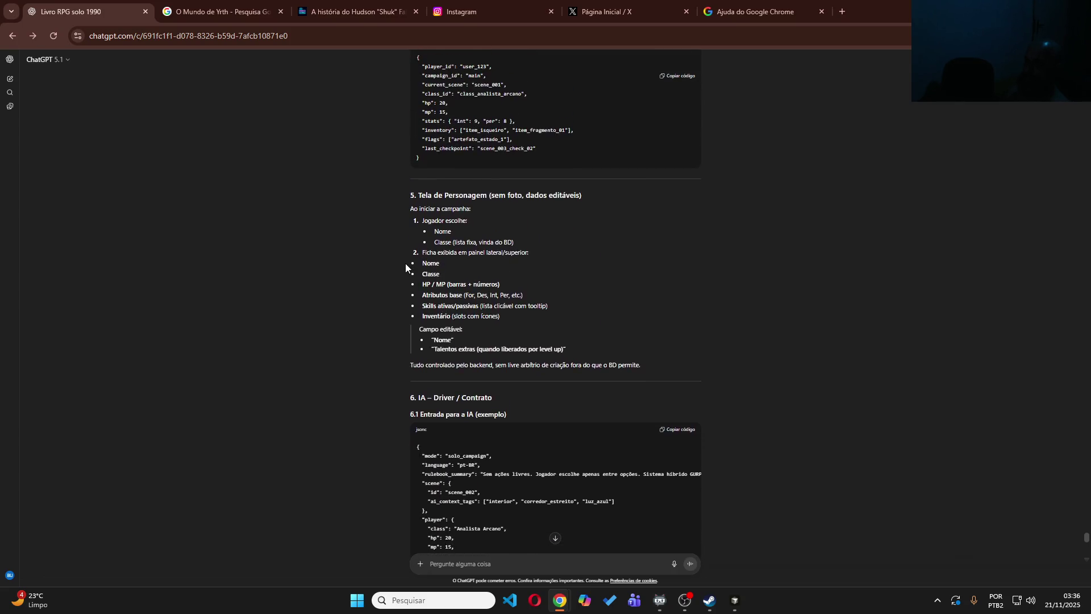
{"action": "scroll", "coordinate": [404, 264], "scroll_direction": "up", "scroll_amount": 6}
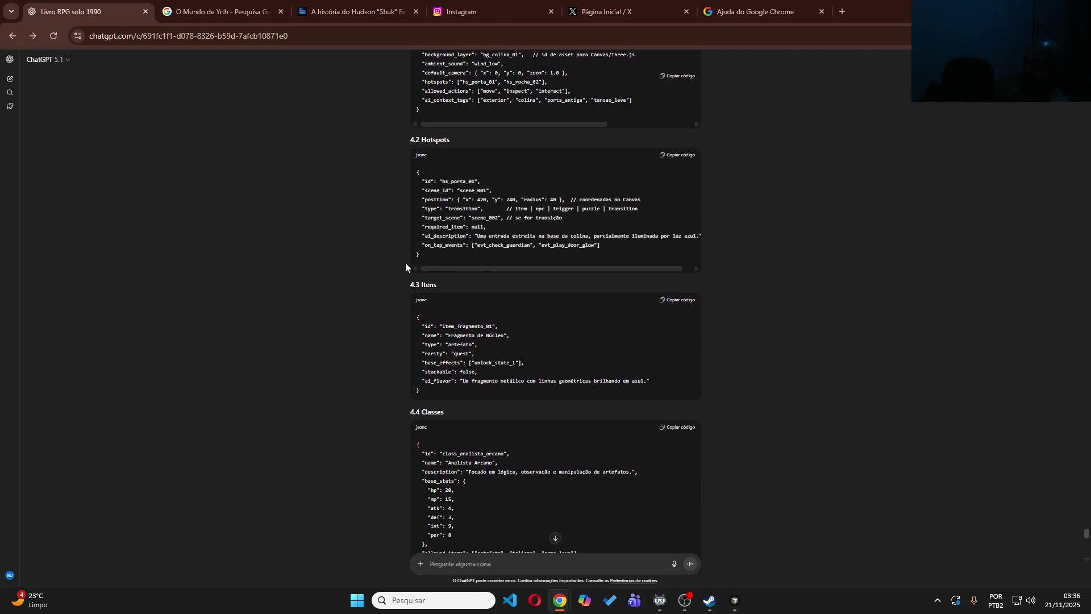
Ask ChatGPT 'gera o md pra baixar é mto informac', then download Campanha_Solo_Canvas_IA.md
{"action": "type", "text": "gera"}
{"action": "type", "text": " o m"}
{"action": "type", "text": "d pra baixar"}
{"action": "type", "text": " é mto informa"}
{"action": "type", "text": "c"}
{"action": "key", "text": "Return"}
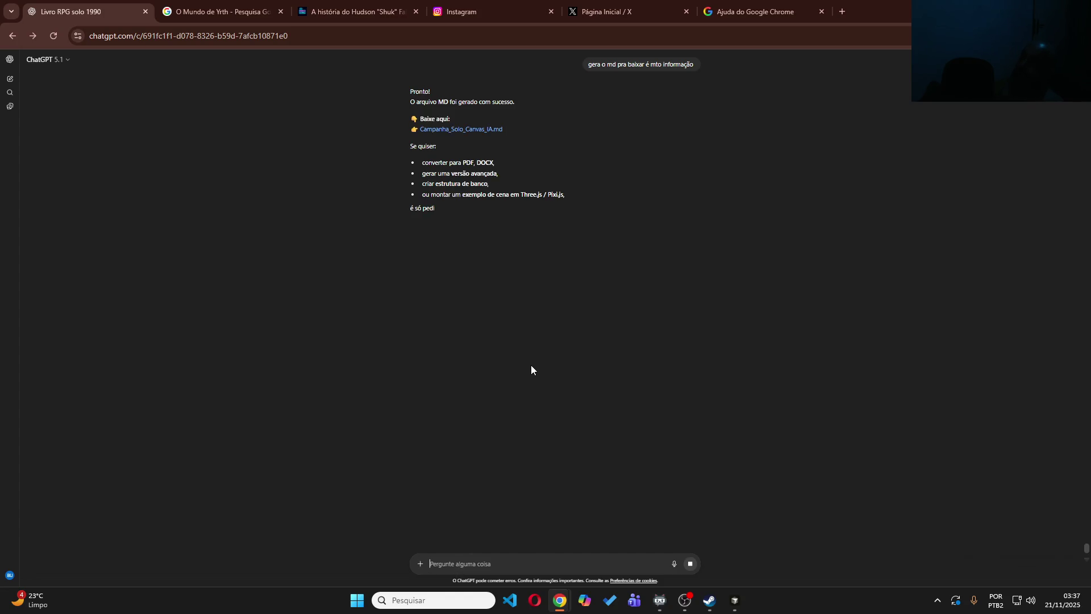
{"action": "left_click", "coordinate": [493, 130]}
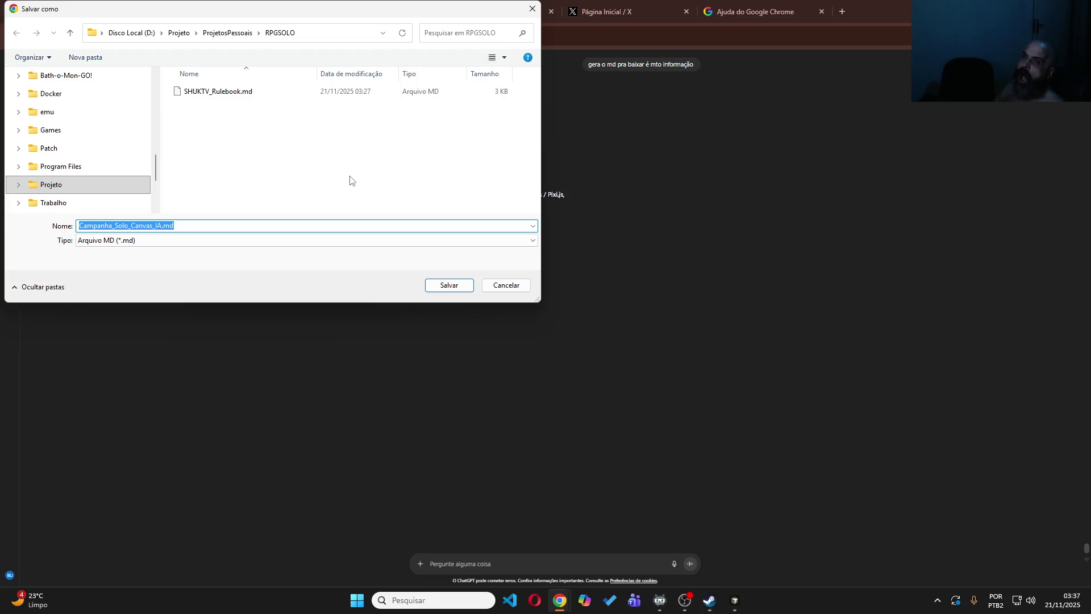
Save Campanha_Solo_Canvas_IA.md into the RPGSOLO folder and switch to Cursor
{"action": "left_click", "coordinate": [437, 287]}
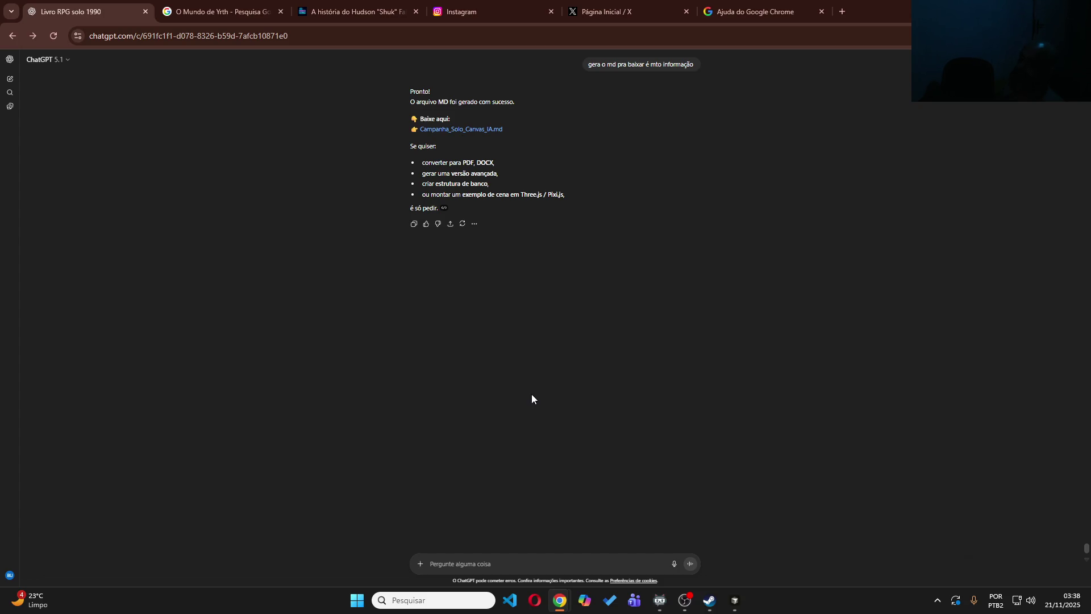
{"action": "left_click", "coordinate": [735, 606]}
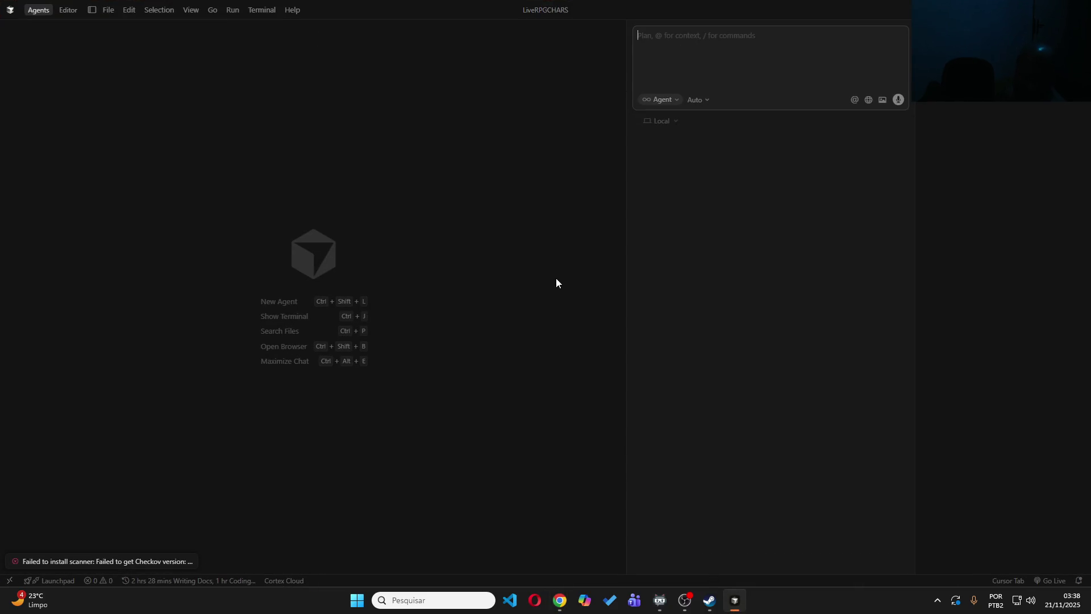
{"action": "key", "text": "super"}
{"action": "key", "text": "super"}
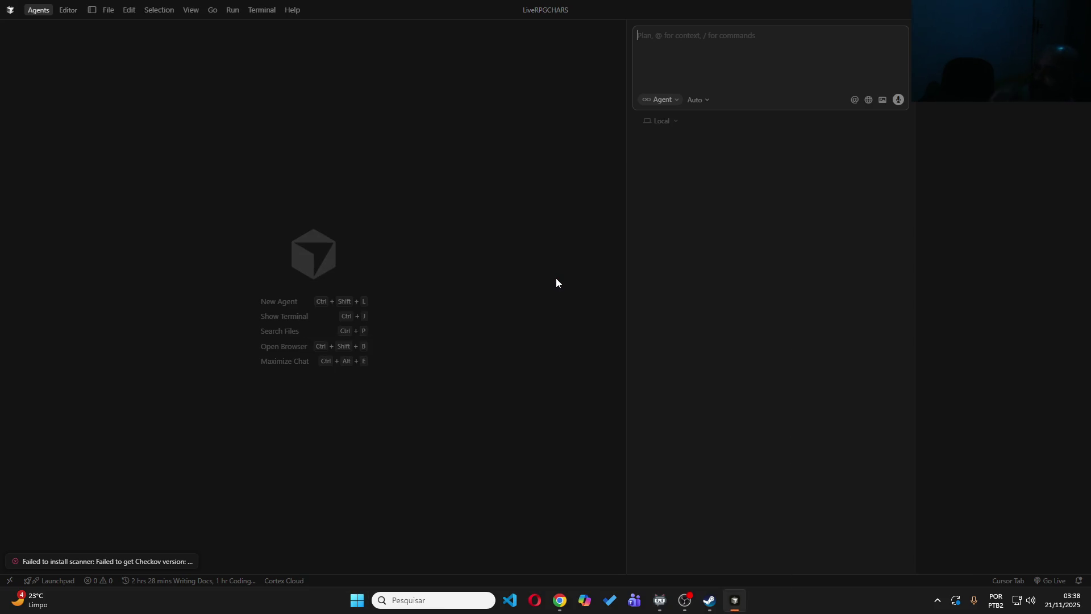